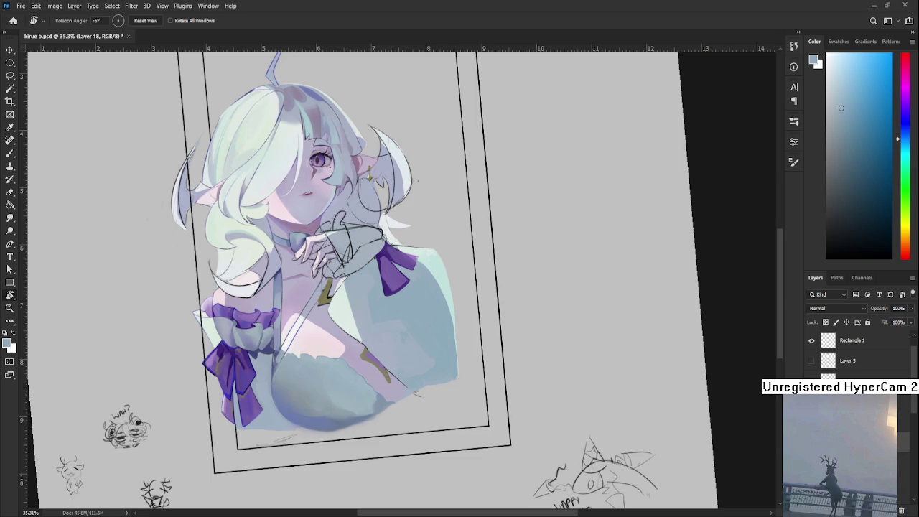
# Tilt the canvas view and blend sampled blue-grey sweater tones over the right sleeve
pyautogui.scroll(2, 420, 388)
pyautogui.moveTo(377, 362)
pyautogui.mouseDown()
pyautogui.moveTo(413, 417)
pyautogui.moveTo(293, 337)
pyautogui.mouseUp()
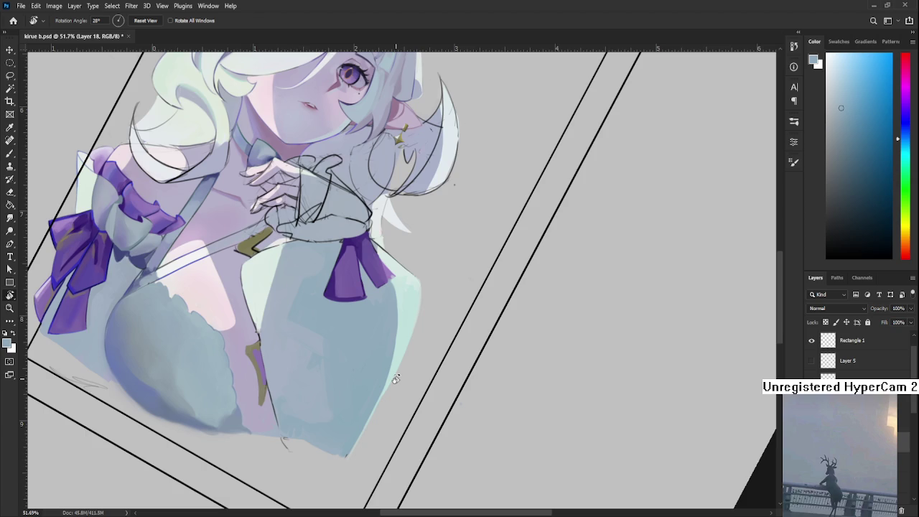
pyautogui.scroll(2, 283, 334)
pyautogui.press('b')
pyautogui.keyDown('alt'); pyautogui.click(289, 348); pyautogui.keyUp('alt')
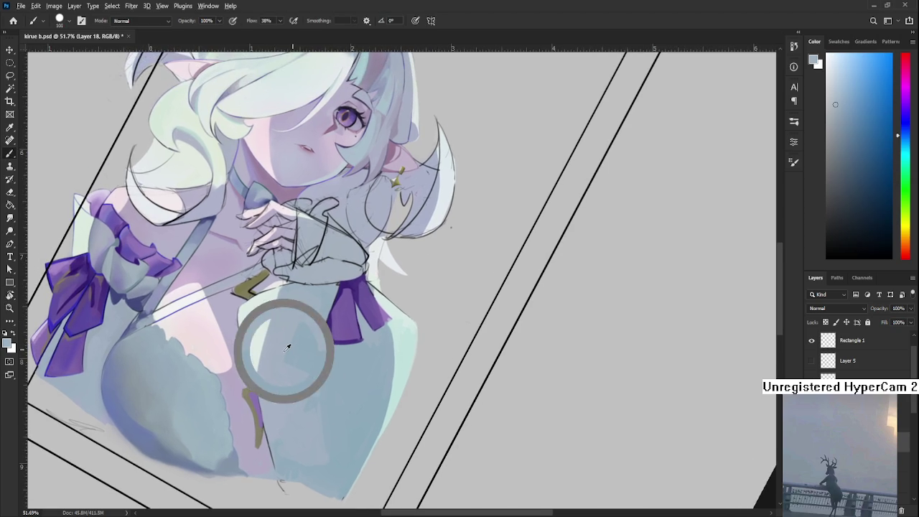
pyautogui.keyDown('alt'); pyautogui.click(302, 302); pyautogui.keyUp('alt')
pyautogui.keyDown('alt'); pyautogui.click(298, 347); pyautogui.keyUp('alt')
pyautogui.keyDown('alt'); pyautogui.click(301, 313); pyautogui.keyUp('alt')
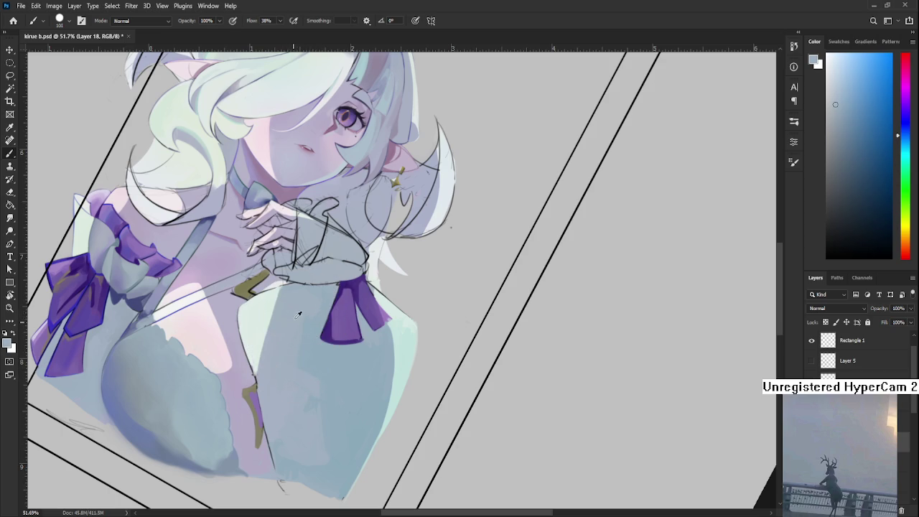
pyautogui.keyDown('alt'); pyautogui.click(315, 336); pyautogui.keyUp('alt')
pyautogui.keyDown('alt'); pyautogui.click(296, 333); pyautogui.keyUp('alt')
# Keep sampling sweater blues and smoothing them across the sleeve and shoulder
pyautogui.keyDown('alt'); pyautogui.click(309, 308); pyautogui.keyUp('alt')
pyautogui.keyDown('alt'); pyautogui.click(313, 332); pyautogui.keyUp('alt')
pyautogui.keyDown('alt'); pyautogui.click(309, 312); pyautogui.keyUp('alt')
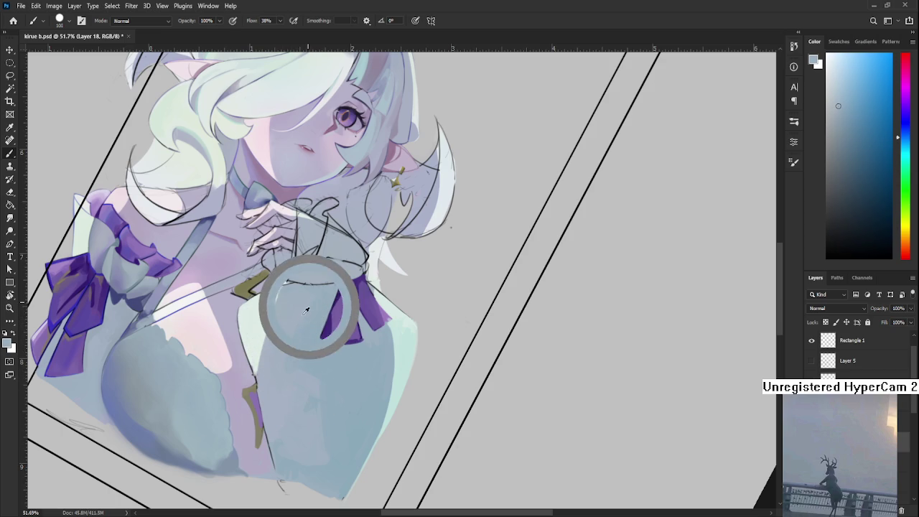
pyautogui.keyDown('alt'); pyautogui.click(304, 305); pyautogui.keyUp('alt')
pyautogui.keyDown('alt'); pyautogui.click(296, 309); pyautogui.keyUp('alt')
pyautogui.keyDown('alt'); pyautogui.click(298, 302); pyautogui.keyUp('alt')
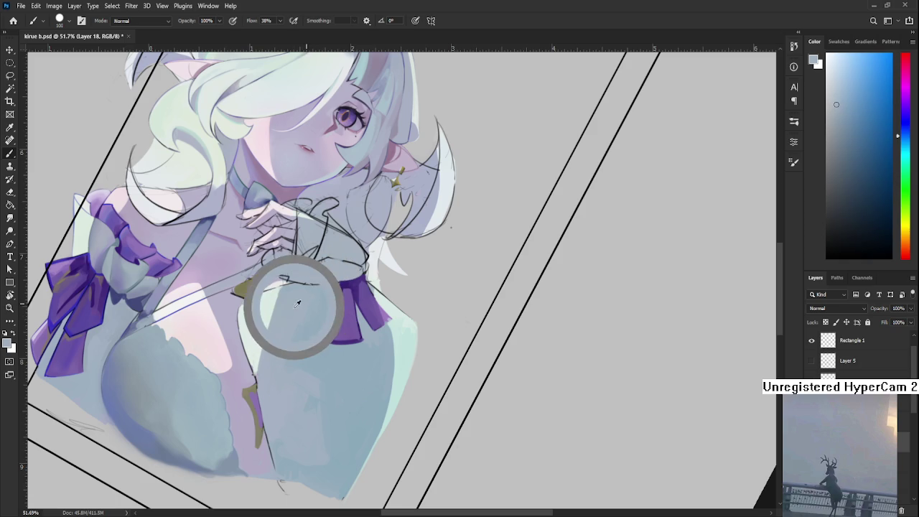
pyautogui.keyDown('alt'); pyautogui.click(301, 298); pyautogui.keyUp('alt')
pyautogui.keyDown('alt'); pyautogui.click(301, 298); pyautogui.keyUp('alt')
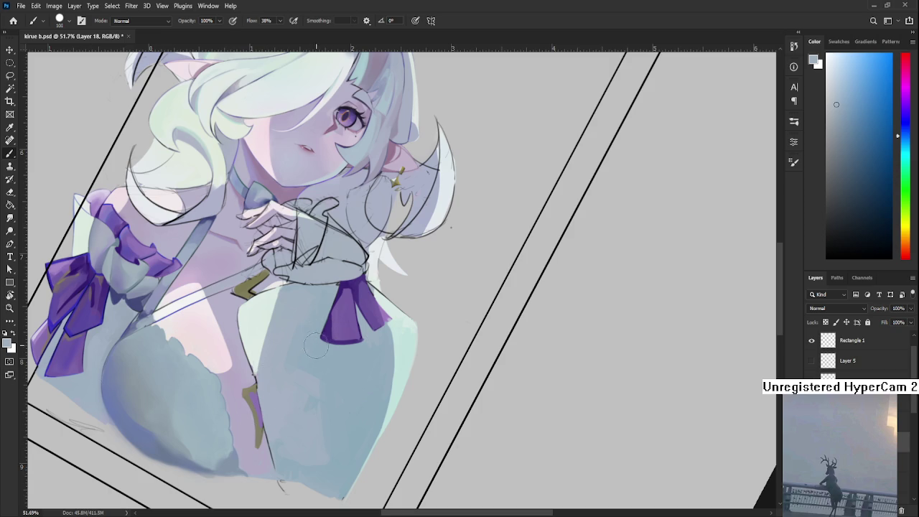
# Enlarge the brush, blend darker dress tones into the upper dress, and rotate the view clockwise
pyautogui.press(']')
pyautogui.press(']')
pyautogui.press(']')
pyautogui.keyDown('alt'); pyautogui.click(302, 302); pyautogui.keyUp('alt')
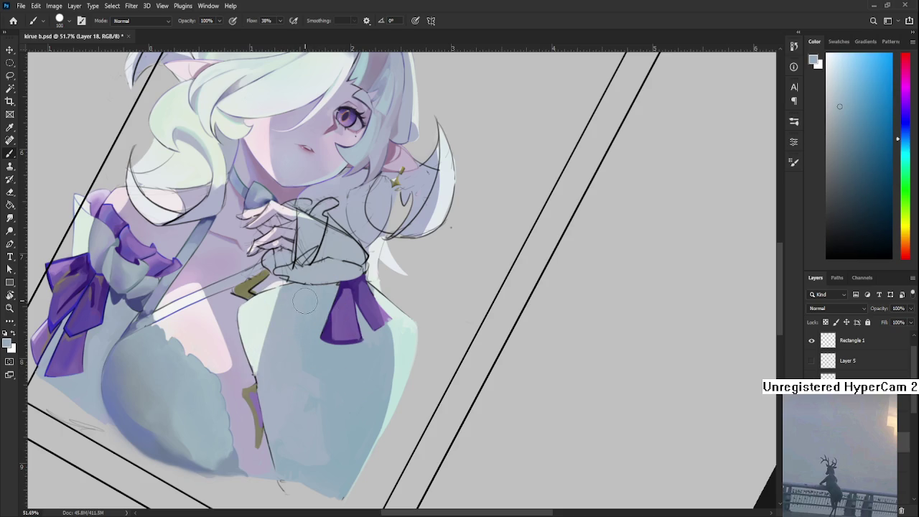
pyautogui.keyDown('alt'); pyautogui.click(290, 370); pyautogui.keyUp('alt')
pyautogui.keyDown('alt'); pyautogui.click(318, 359); pyautogui.keyUp('alt')
pyautogui.keyDown('alt'); pyautogui.click(302, 376); pyautogui.keyUp('alt')
pyautogui.keyDown('alt'); pyautogui.click(318, 366); pyautogui.keyUp('alt')
pyautogui.press('r')
pyautogui.moveTo(321, 396)
pyautogui.mouseDown()
pyautogui.moveTo(370, 330)
pyautogui.moveTo(427, 365)
pyautogui.mouseUp()
# Turn the view nearly upright and sample the sleeve's blue for blending
pyautogui.press('b')
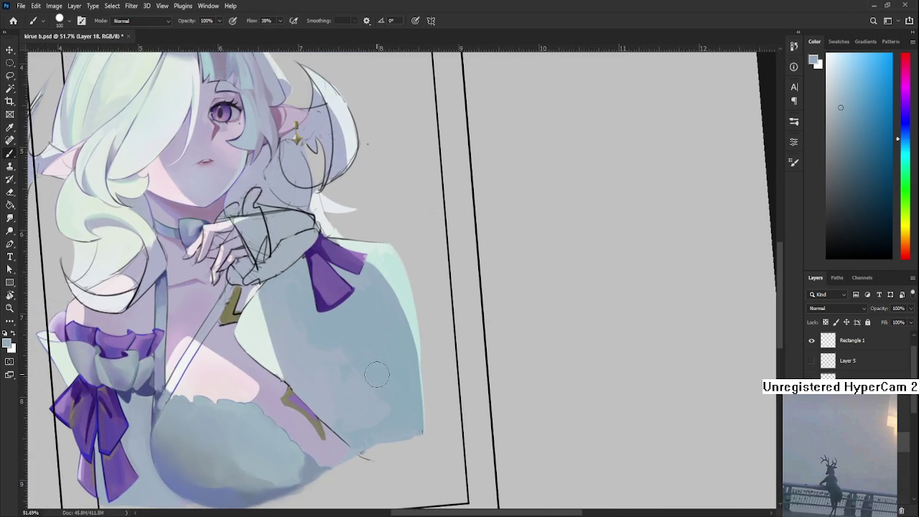
pyautogui.press('r')
pyautogui.moveTo(390, 416)
pyautogui.mouseDown()
pyautogui.moveTo(403, 390)
pyautogui.moveTo(419, 402)
pyautogui.mouseUp()
pyautogui.press('b')
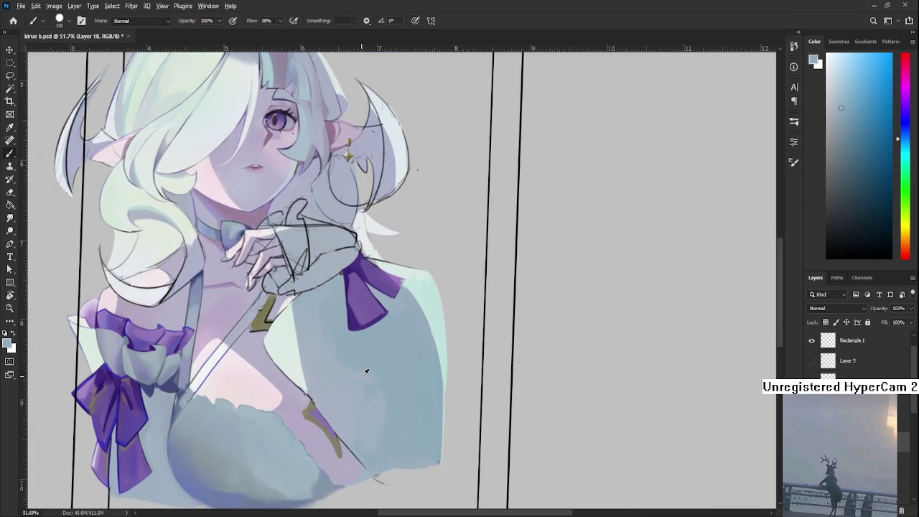
pyautogui.keyDown('alt'); pyautogui.click(344, 363); pyautogui.keyUp('alt')
pyautogui.keyDown('alt'); pyautogui.click(335, 365); pyautogui.keyUp('alt')
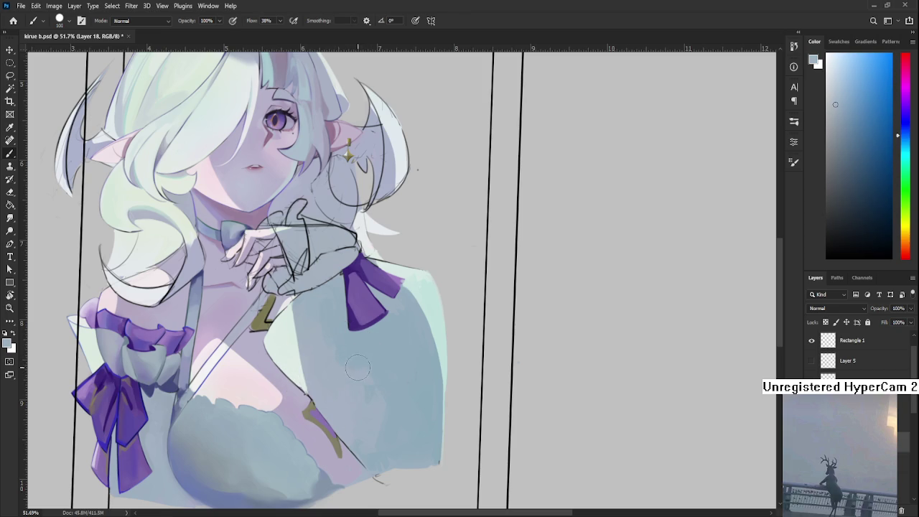
pyautogui.keyDown('alt'); pyautogui.click(342, 371); pyautogui.keyUp('alt')
pyautogui.keyDown('alt'); pyautogui.click(335, 364); pyautogui.keyUp('alt')
# Repaint blue near the sleeve bottom, then undo the stroke that covered the purple ribbon
pyautogui.keyDown('alt'); pyautogui.click(383, 358); pyautogui.keyUp('alt')
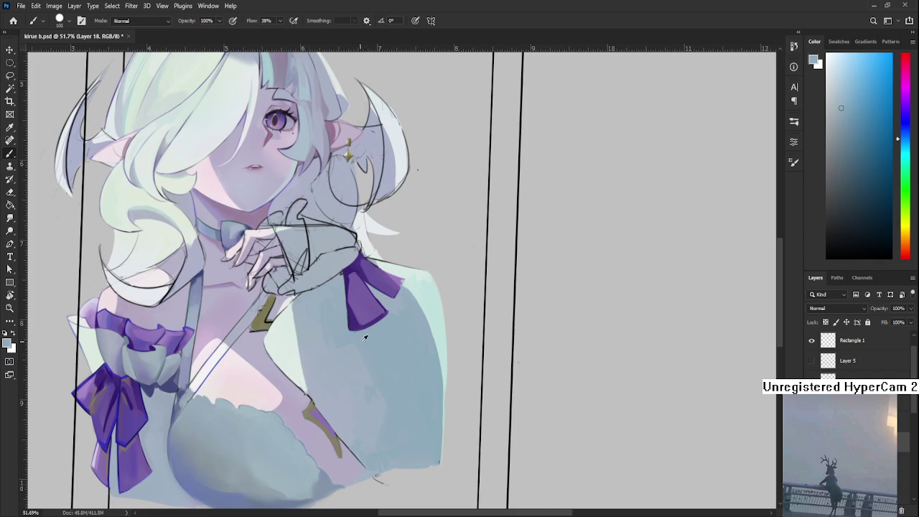
pyautogui.keyDown('alt'); pyautogui.click(353, 357); pyautogui.keyUp('alt')
pyautogui.keyDown('alt'); pyautogui.click(387, 382); pyautogui.keyUp('alt')
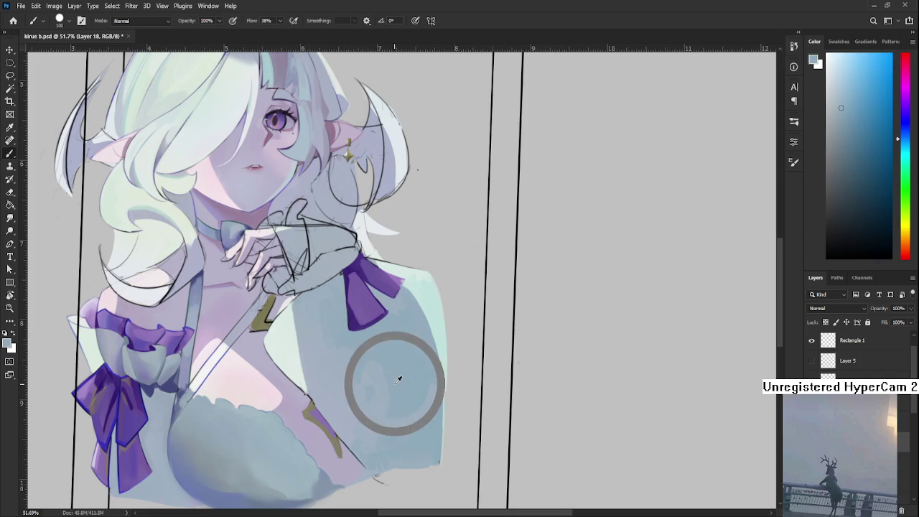
pyautogui.keyDown('alt'); pyautogui.click(395, 413); pyautogui.keyUp('alt')
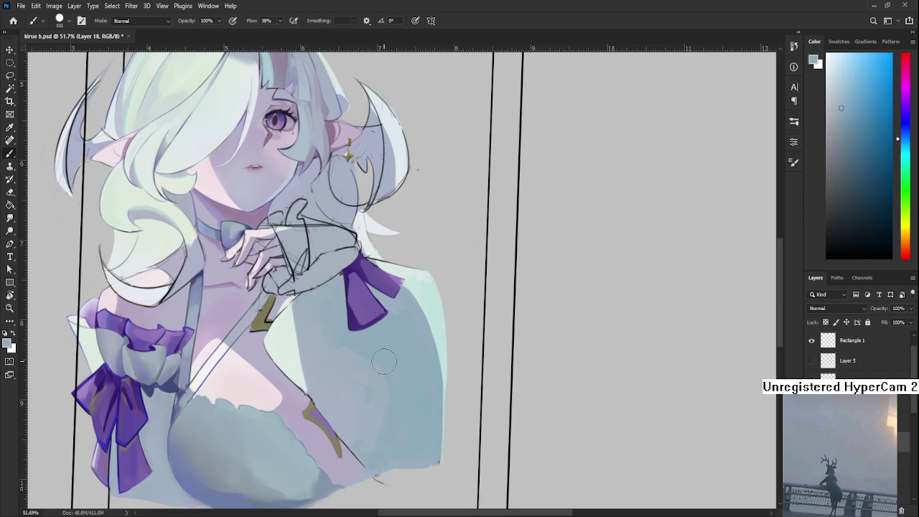
pyautogui.moveTo(396, 429); pyautogui.dragTo(380, 424)
pyautogui.hotkey('ctrl', 'z')
# Resample shoulder tones and blend the blue shading around the ribbon
pyautogui.keyDown('alt'); pyautogui.click(329, 359); pyautogui.keyUp('alt')
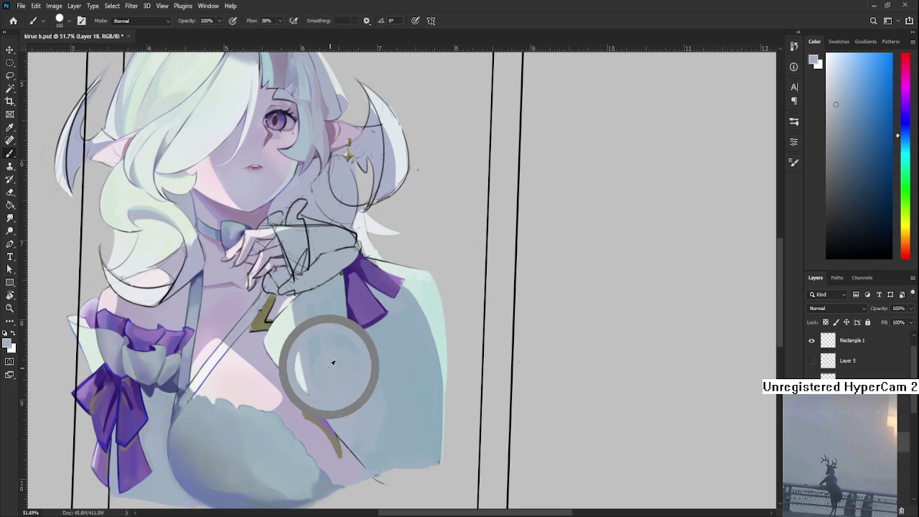
pyautogui.keyDown('alt'); pyautogui.click(320, 343); pyautogui.keyUp('alt')
pyautogui.keyDown('alt'); pyautogui.click(328, 357); pyautogui.keyUp('alt')
pyautogui.keyDown('alt'); pyautogui.click(326, 361); pyautogui.keyUp('alt')
pyautogui.keyDown('alt'); pyautogui.click(316, 322); pyautogui.keyUp('alt')
pyautogui.keyDown('alt'); pyautogui.click(322, 378); pyautogui.keyUp('alt')
pyautogui.keyDown('alt'); pyautogui.click(324, 355); pyautogui.keyUp('alt')
# Blend slightly different shoulder blues into the upper dress below the sleeve
pyautogui.keyDown('alt'); pyautogui.click(351, 355); pyautogui.keyUp('alt')
pyautogui.keyDown('alt'); pyautogui.click(351, 334); pyautogui.keyUp('alt')
pyautogui.keyDown('alt'); pyautogui.click(350, 358); pyautogui.keyUp('alt')
pyautogui.keyDown('alt'); pyautogui.click(362, 343); pyautogui.keyUp('alt')
pyautogui.keyDown('alt'); pyautogui.click(387, 358); pyautogui.keyUp('alt')
pyautogui.keyDown('alt'); pyautogui.click(334, 361); pyautogui.keyUp('alt')
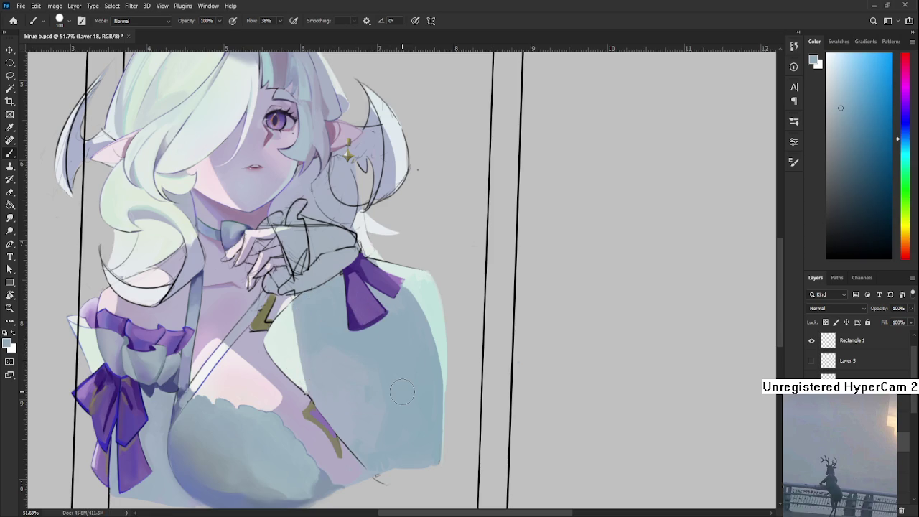
pyautogui.scroll(-3, 402, 391)
pyautogui.scroll(-2, 403, 391)
pyautogui.scroll(3, 425, 323)
pyautogui.scroll(2, 426, 324)
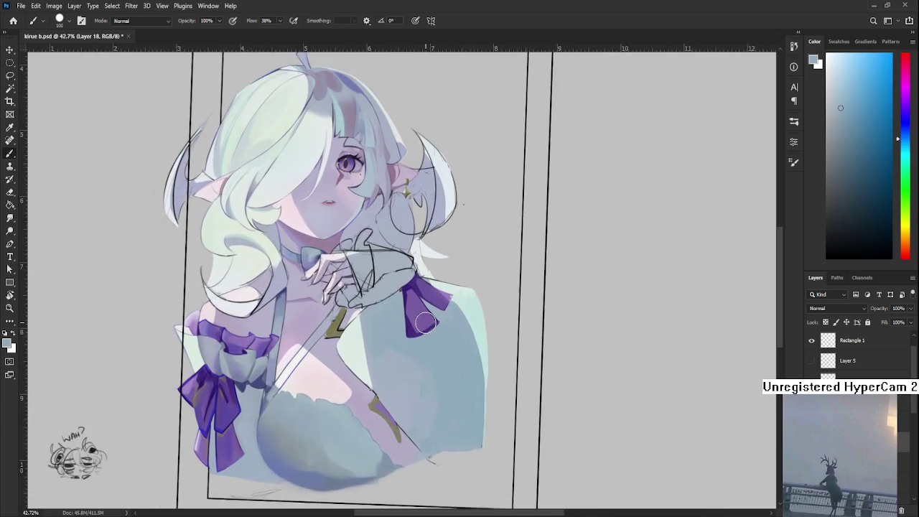
# Rotate the canvas view back to 0° so the framed drawing stands upright
pyautogui.press('r')
pyautogui.moveTo(425, 323); pyautogui.dragTo(402, 395)
pyautogui.scroll(1, 402, 395)
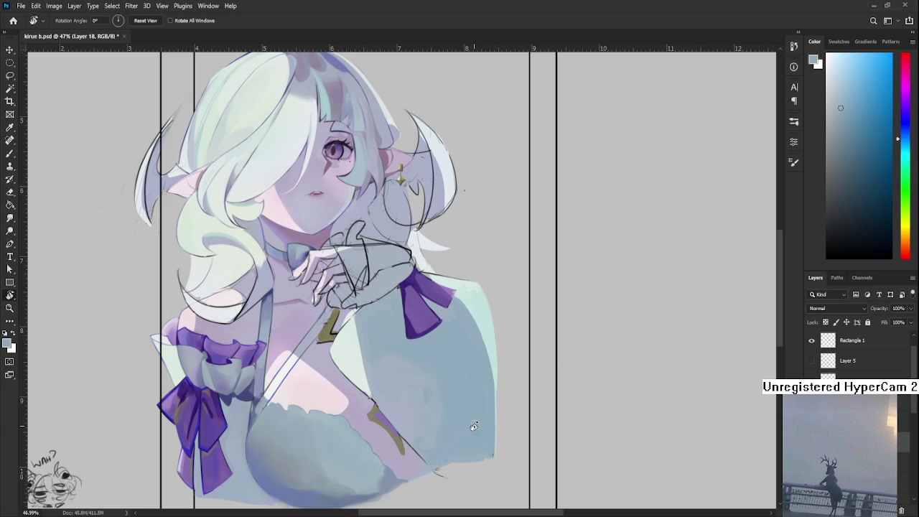
pyautogui.scroll(1, 474, 422)
# Zoom in over the shoulder, shrink the brush, and sample the sleeve's blue
pyautogui.scroll(1, 470, 414)
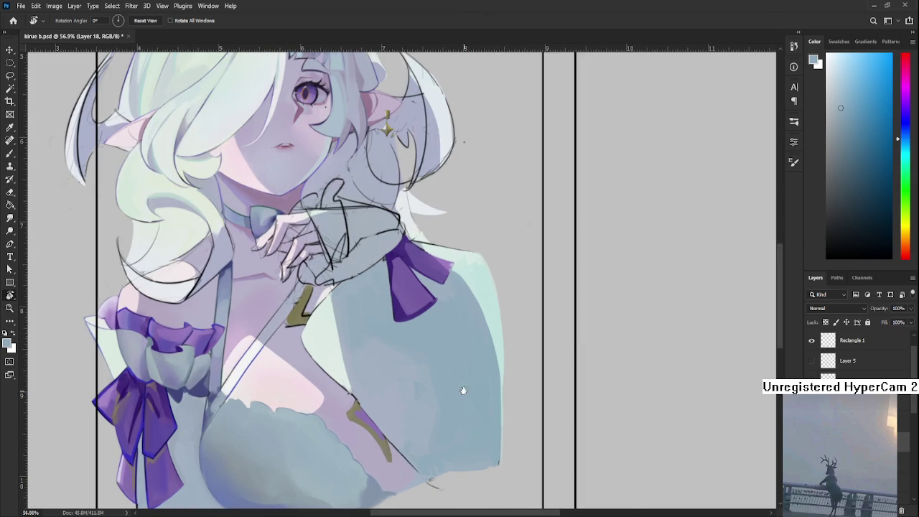
pyautogui.moveTo(464, 391); pyautogui.dragTo(373, 391)
pyautogui.moveTo(287, 368); pyautogui.dragTo(300, 333)
pyautogui.press('b')
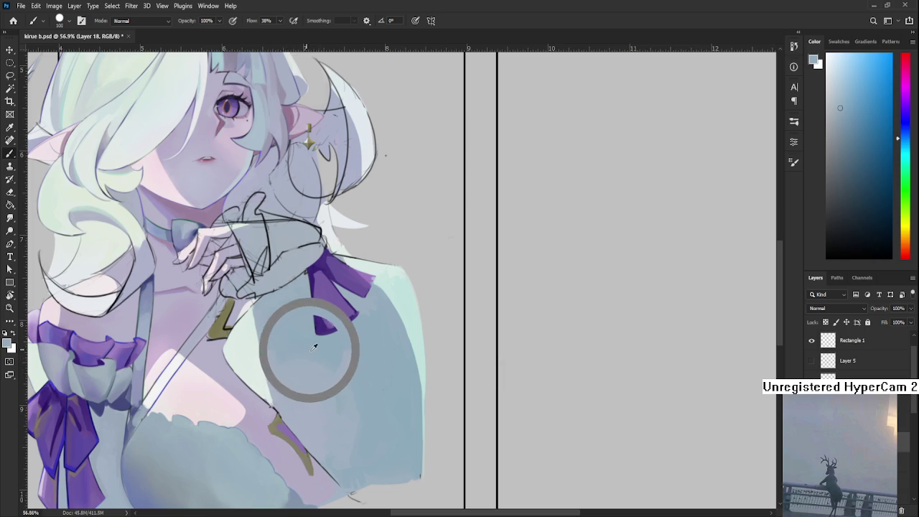
pyautogui.press('[')
pyautogui.press('[')
pyautogui.press('[')
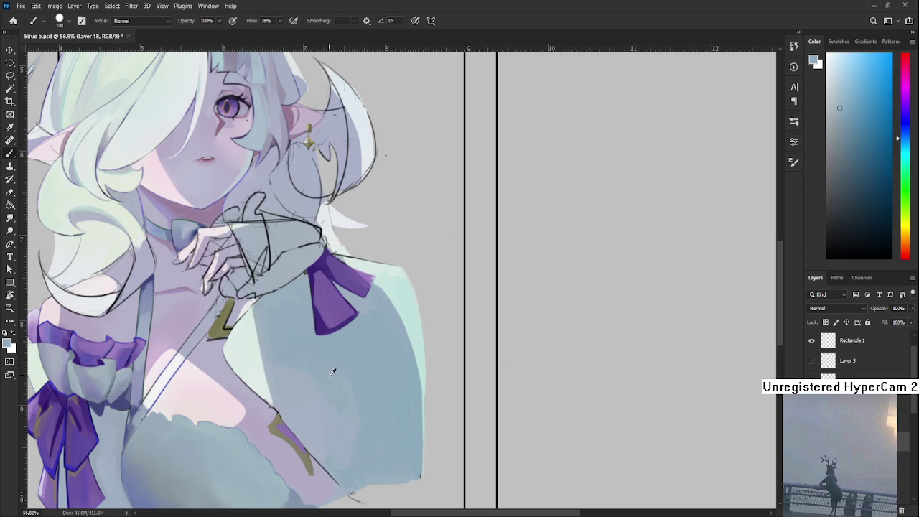
pyautogui.keyDown('alt'); pyautogui.click(319, 379); pyautogui.keyUp('alt')
pyautogui.keyDown('alt'); pyautogui.click(330, 375); pyautogui.keyUp('alt')
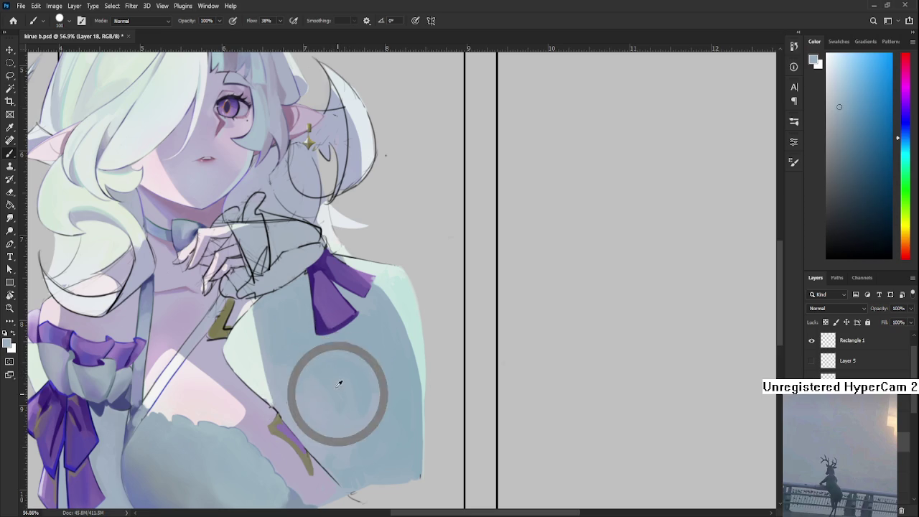
pyautogui.keyDown('alt'); pyautogui.click(349, 391); pyautogui.keyUp('alt')
# Paint a pale cyan highlight on the shoulder just right of the purple ribbon
pyautogui.scroll(2, 392, 339)
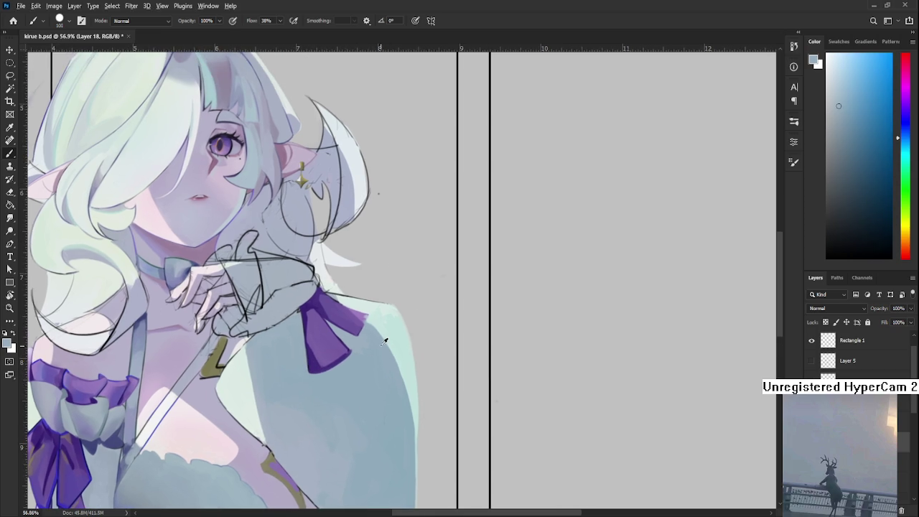
pyautogui.keyDown('alt'); pyautogui.click(372, 347); pyautogui.keyUp('alt')
pyautogui.keyDown('alt'); pyautogui.click(372, 346); pyautogui.keyUp('alt')
pyautogui.keyDown('alt'); pyautogui.click(387, 327); pyautogui.keyUp('alt')
pyautogui.moveTo(392, 330); pyautogui.dragTo(379, 321)
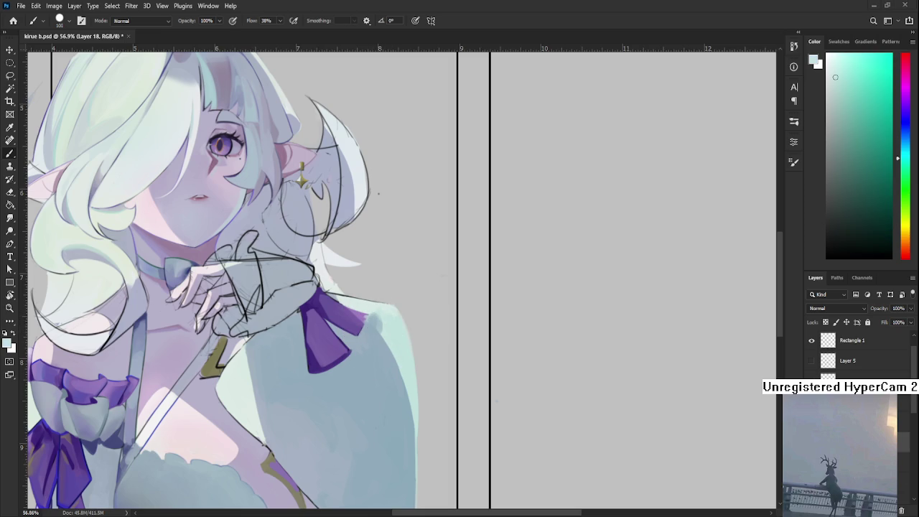
pyautogui.keyDown('alt'); pyautogui.click(390, 308); pyautogui.keyUp('alt')
pyautogui.moveTo(380, 390); pyautogui.dragTo(384, 308)
pyautogui.scroll(-3, 390, 308)
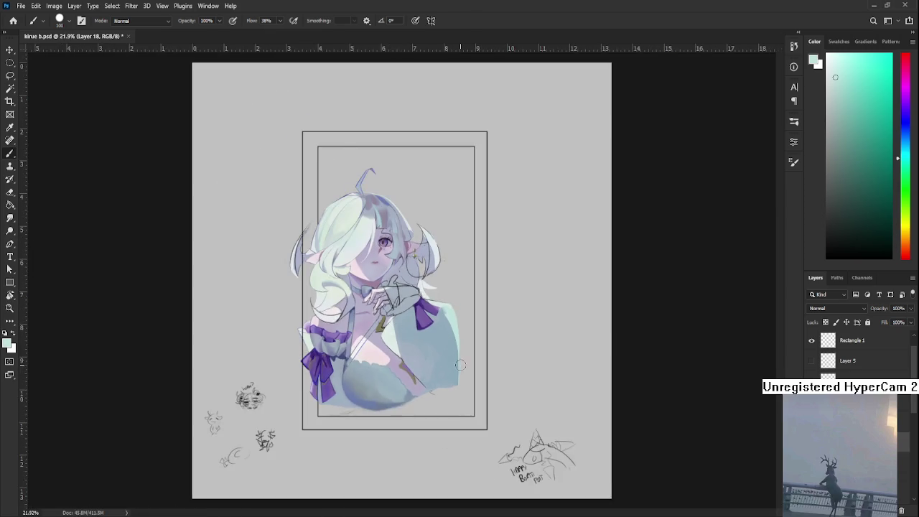
# Pan the view over the dress and sample its grey-blue as the brush colour
pyautogui.scroll(2, 451, 374)
pyautogui.moveTo(451, 373); pyautogui.dragTo(457, 417)
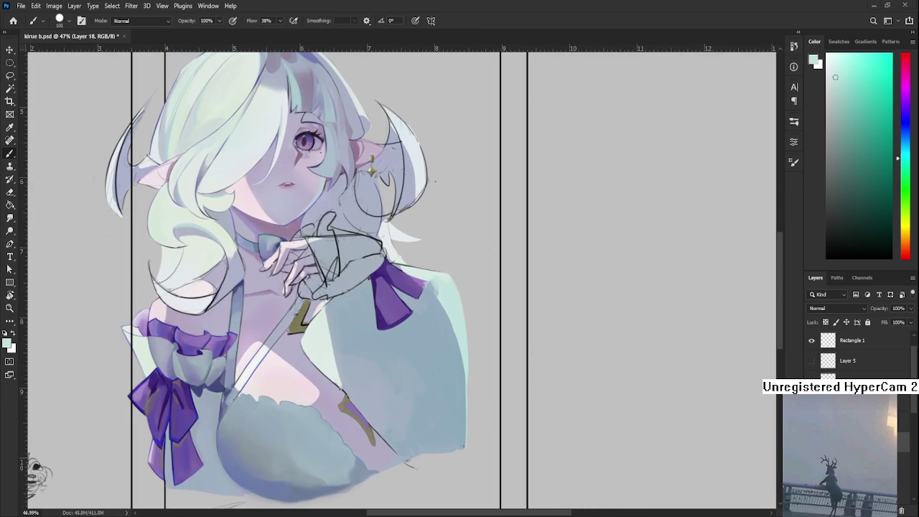
pyautogui.moveTo(377, 465); pyautogui.dragTo(349, 421)
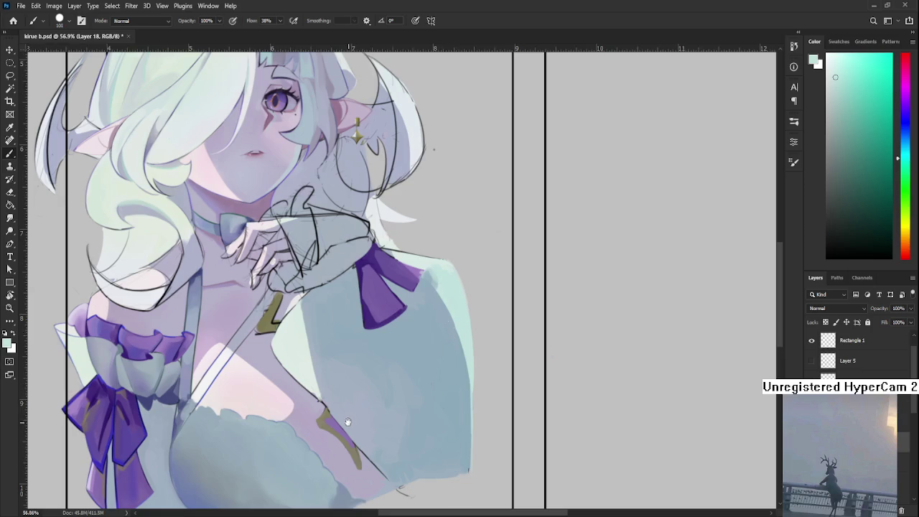
pyautogui.scroll(2, 349, 421)
pyautogui.keyDown('alt'); pyautogui.click(256, 412); pyautogui.keyUp('alt')
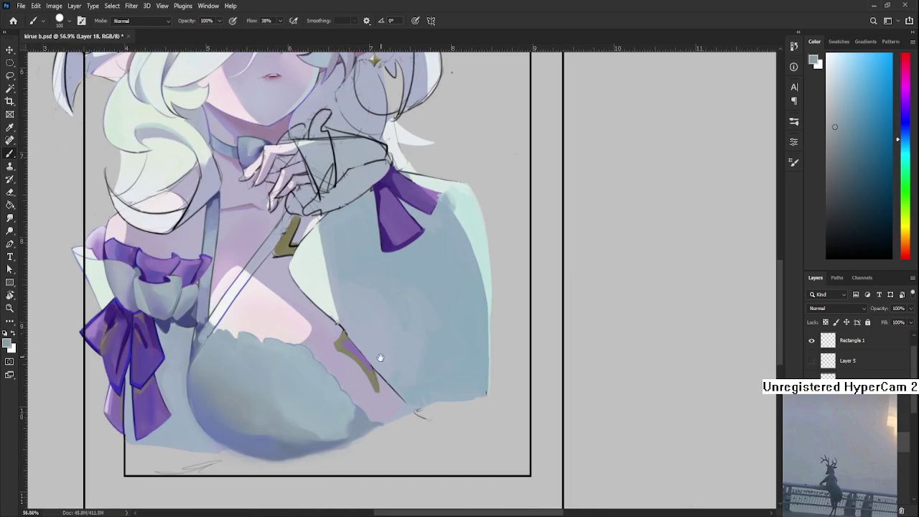
pyautogui.moveTo(379, 359); pyautogui.dragTo(373, 390)
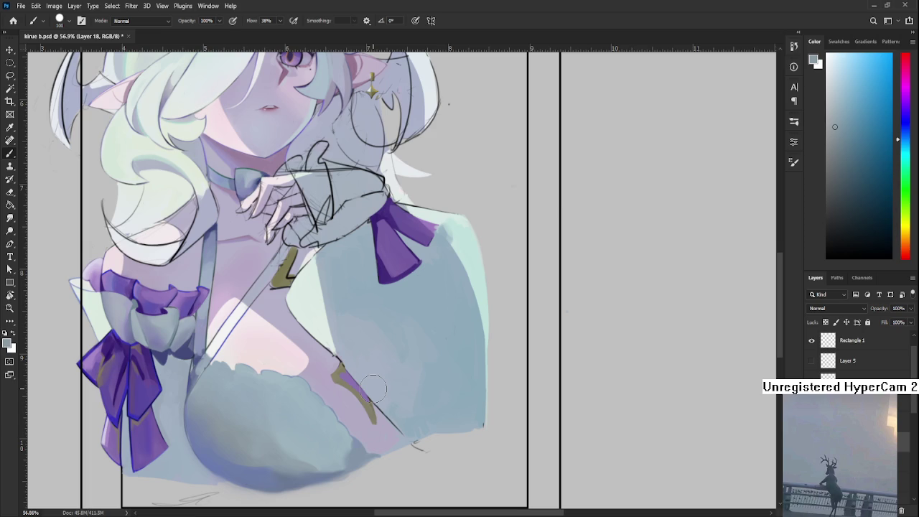
# Adjust the zoom around the chest and right sleeve while painting blue-lavender shading
pyautogui.scroll(2, 373, 389)
pyautogui.scroll(-3, 663, 342)
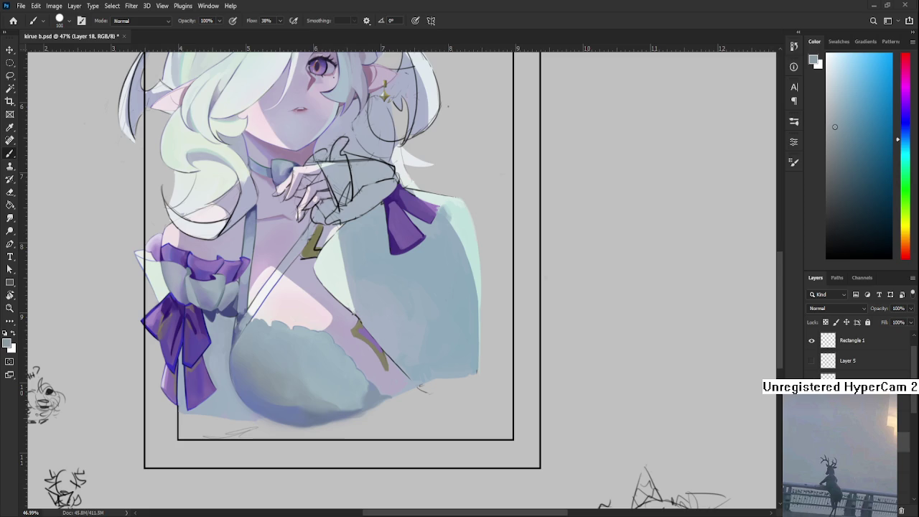
pyautogui.scroll(-2, 417, 319)
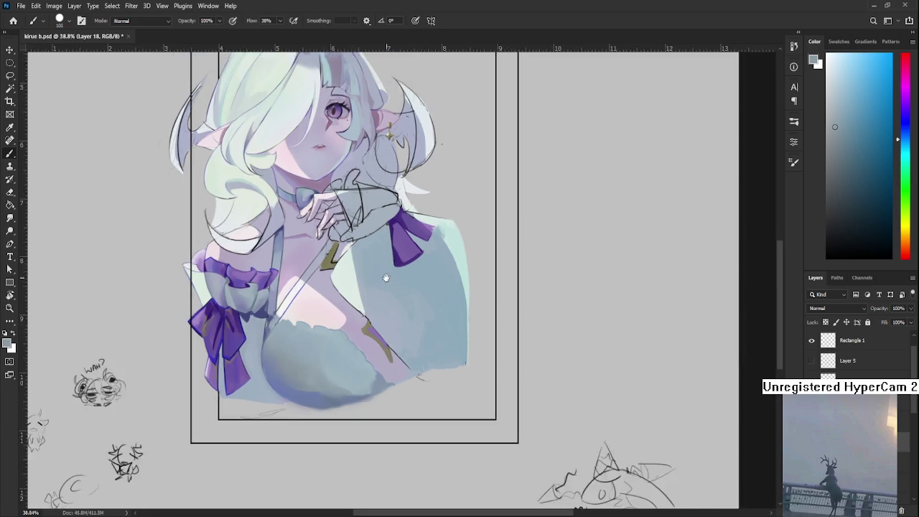
pyautogui.moveTo(446, 384); pyautogui.dragTo(435, 428)
pyautogui.hotkey('ctrl', 'z')
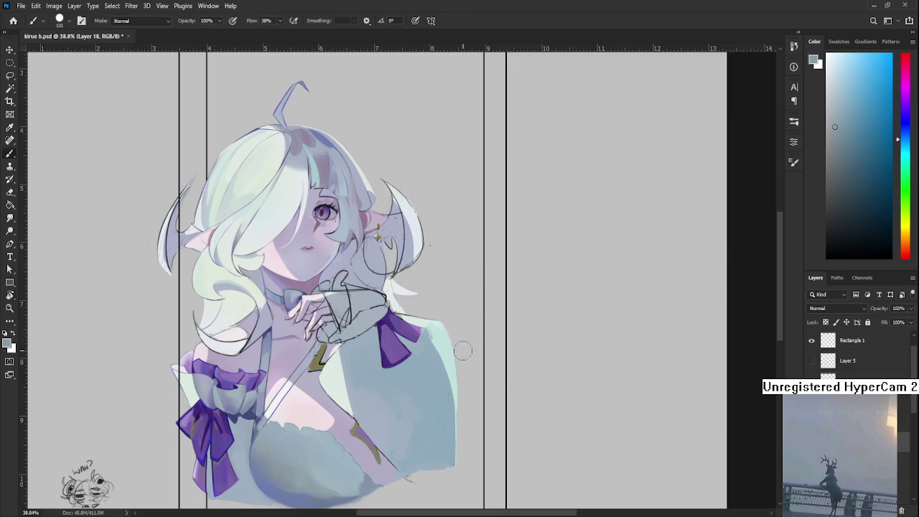
pyautogui.press('r')
pyautogui.moveTo(450, 347); pyautogui.dragTo(780, 185)
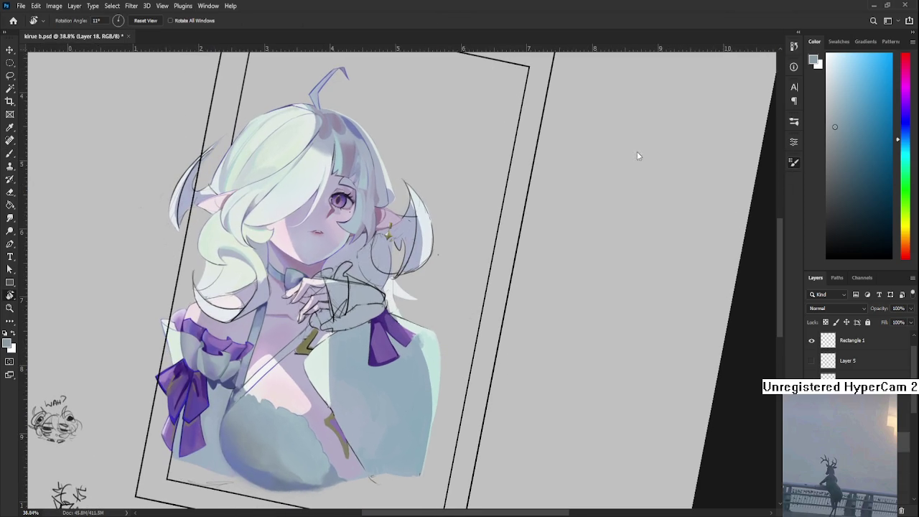
pyautogui.press('b')
pyautogui.press('[')
pyautogui.press('[')
pyautogui.press('[')
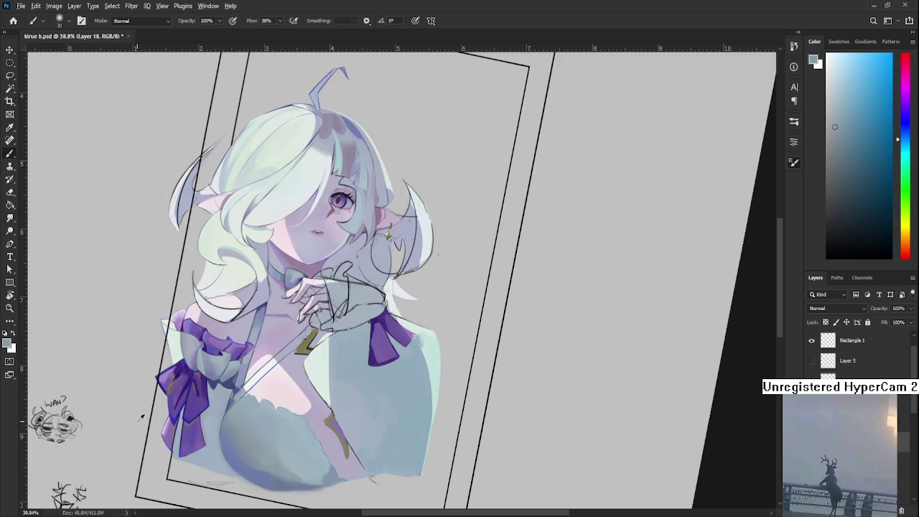
pyautogui.keyDown('alt'); pyautogui.click(254, 455); pyautogui.keyUp('alt')
pyautogui.moveTo(341, 460); pyautogui.dragTo(318, 397)
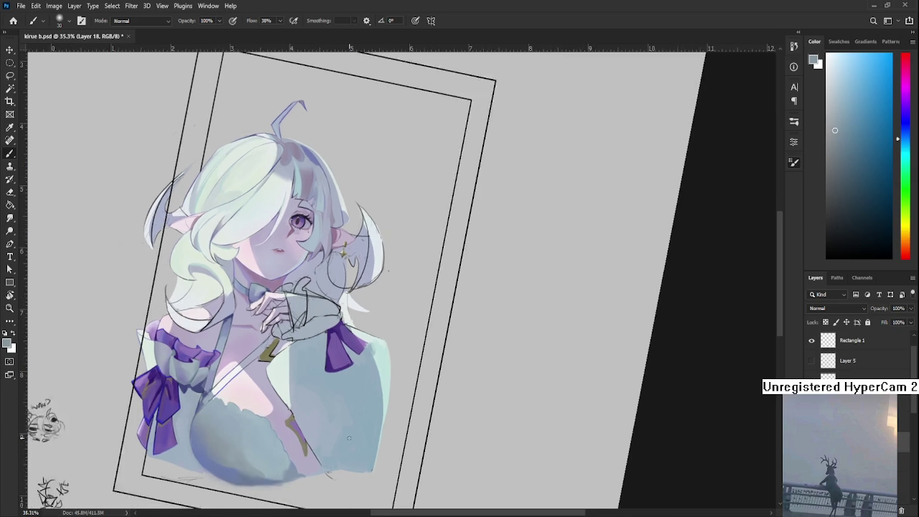
pyautogui.press('r')
pyautogui.press('Escape')
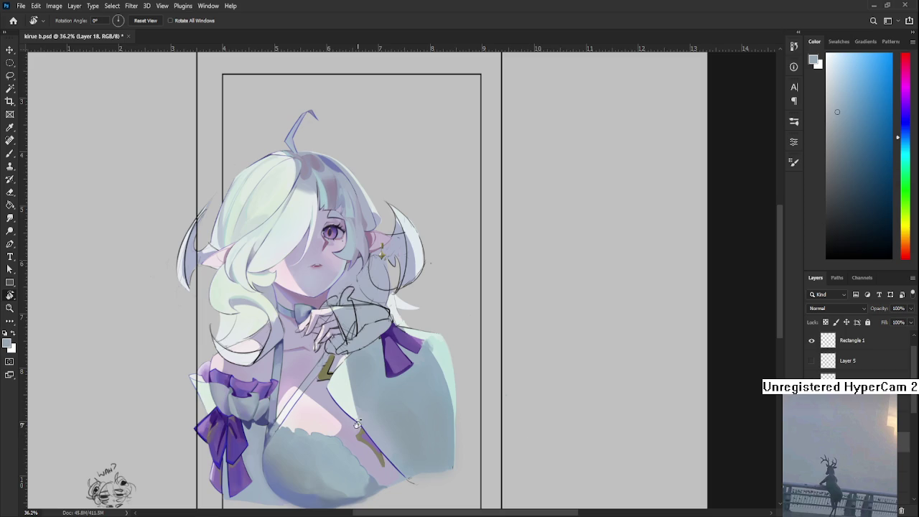
# Sample a shading colour and paint soft shading along the right shoulder edge
pyautogui.scroll(3, 527, 433)
pyautogui.scroll(-3, 413, 379)
pyautogui.press('b')
pyautogui.keyDown('alt'); pyautogui.click(273, 460); pyautogui.keyUp('alt')
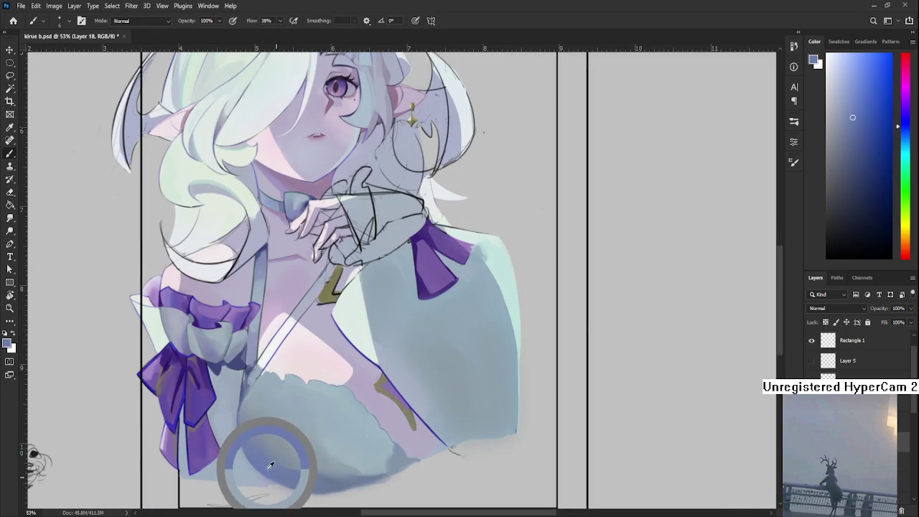
pyautogui.scroll(-3, 287, 463)
pyautogui.moveTo(388, 416); pyautogui.dragTo(275, 414)
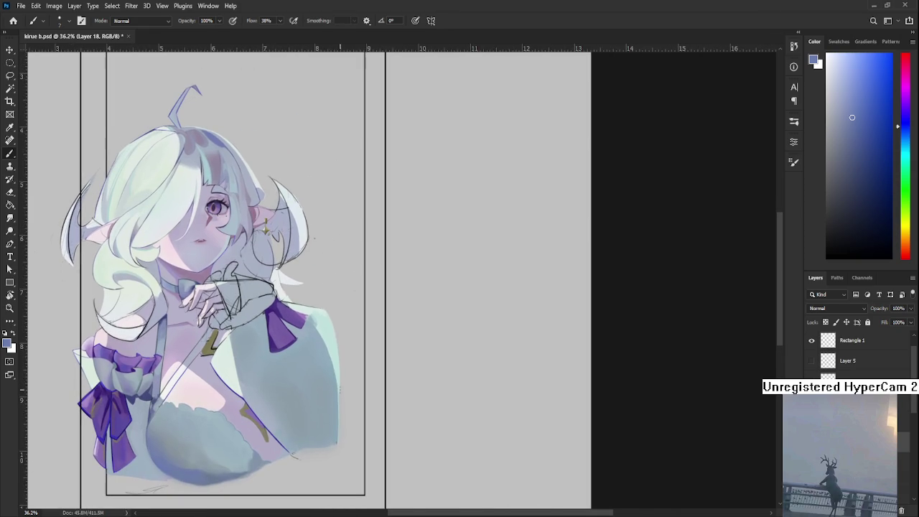
pyautogui.moveTo(329, 381); pyautogui.dragTo(329, 445)
# With a soft 30 px tip, deepen the blue down the right shoulder edge
pyautogui.press(',')
pyautogui.moveTo(322, 397); pyautogui.dragTo(328, 453)
pyautogui.moveTo(328, 396); pyautogui.dragTo(330, 445)
pyautogui.keyDown('alt'); pyautogui.click(317, 373); pyautogui.keyUp('alt')
pyautogui.keyDown('alt'); pyautogui.click(326, 403); pyautogui.keyUp('alt')
# Erase the light smudge below the shoulder edge and sample a lighter blue-grey
pyautogui.press('e')
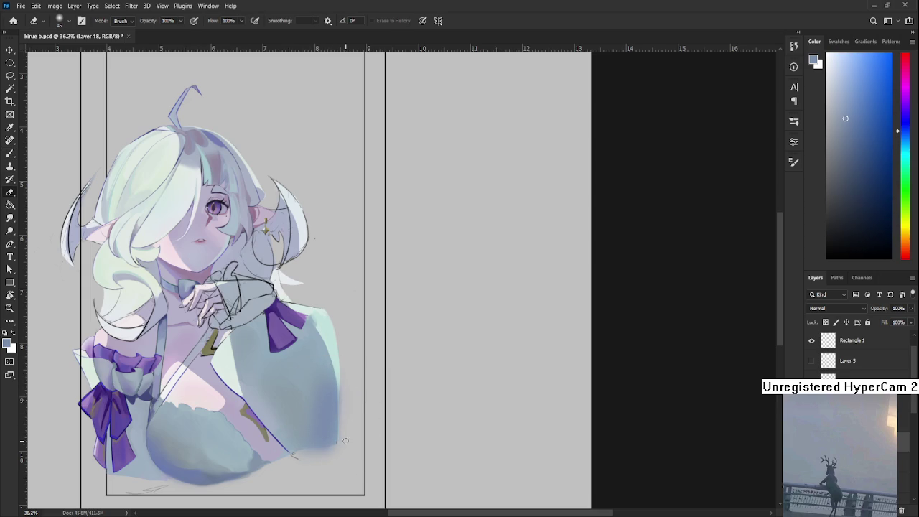
pyautogui.moveTo(342, 442)
pyautogui.mouseDown()
pyautogui.moveTo(343, 456)
pyautogui.moveTo(312, 456)
pyautogui.mouseUp()
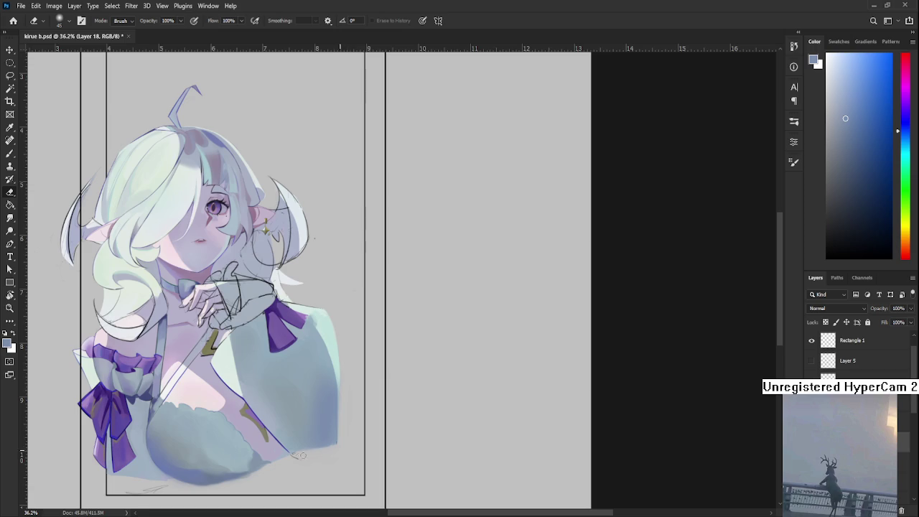
pyautogui.moveTo(345, 421); pyautogui.dragTo(358, 448)
pyautogui.press('b')
pyautogui.keyDown('alt'); pyautogui.click(337, 402); pyautogui.keyUp('alt')
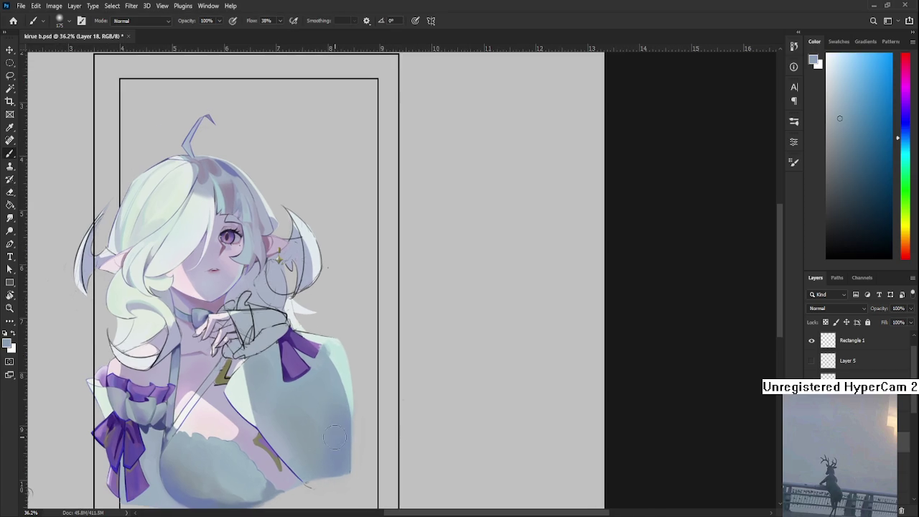
pyautogui.moveTo(328, 419); pyautogui.dragTo(376, 388)
# Recentre the view on the bust and sample purple from the bow
pyautogui.scroll(-5, 420, 347)
pyautogui.scroll(6, 420, 347)
pyautogui.scroll(-2, 417, 334)
pyautogui.moveTo(417, 331); pyautogui.dragTo(446, 374)
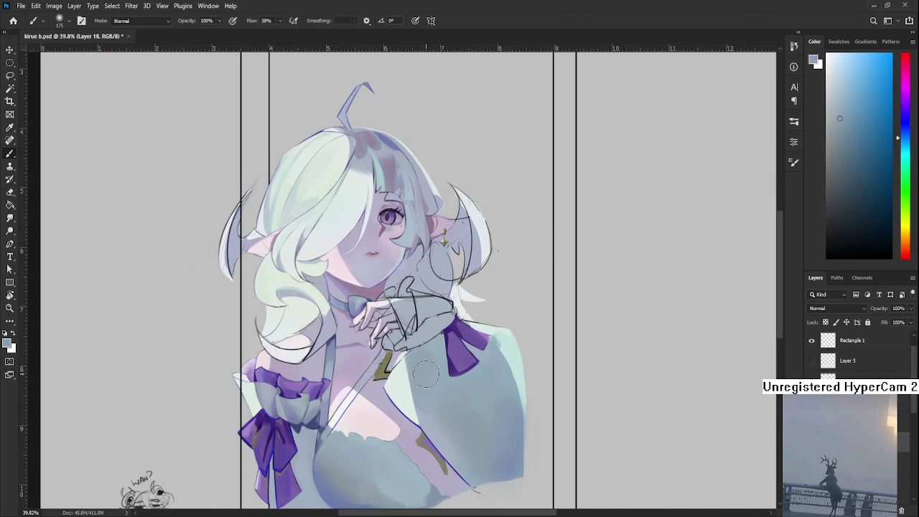
pyautogui.scroll(2, 444, 371)
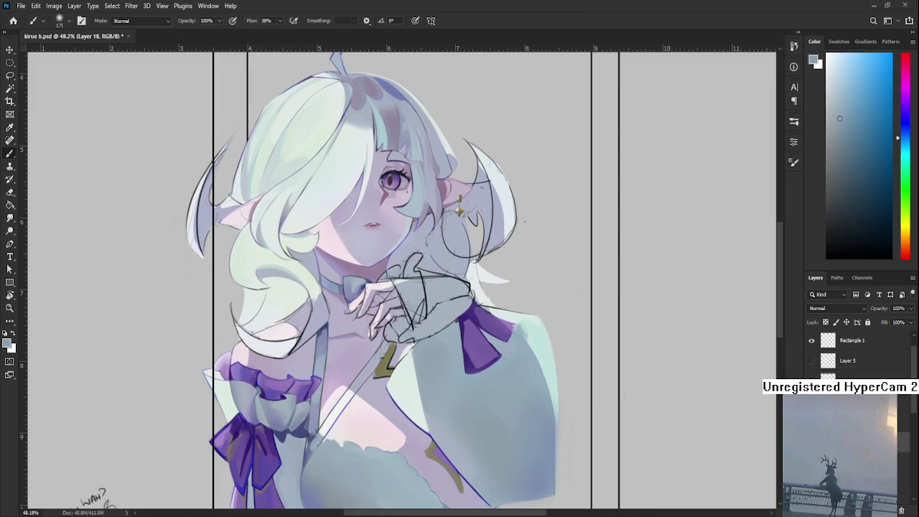
pyautogui.scroll(-2, 622, 388)
pyautogui.scroll(2, 505, 395)
pyautogui.moveTo(551, 421); pyautogui.dragTo(462, 385)
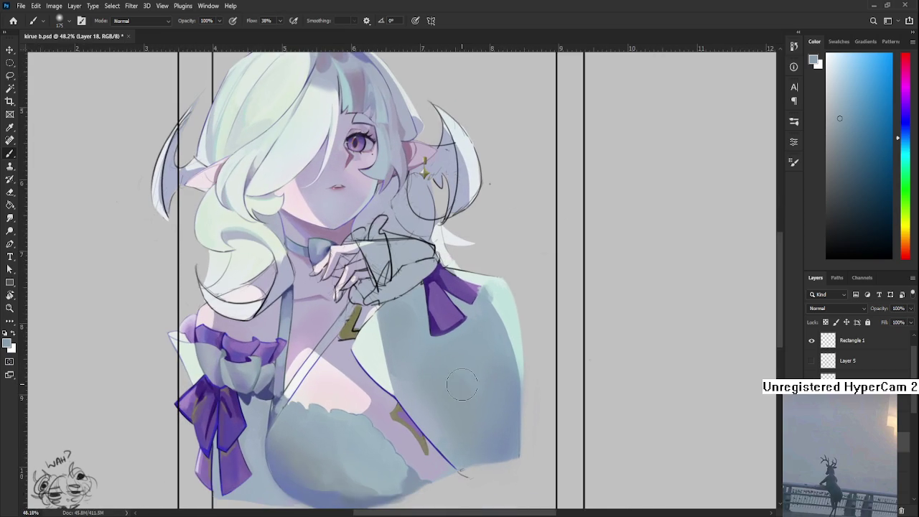
pyautogui.keyDown('alt'); pyautogui.click(235, 343); pyautogui.keyUp('alt')
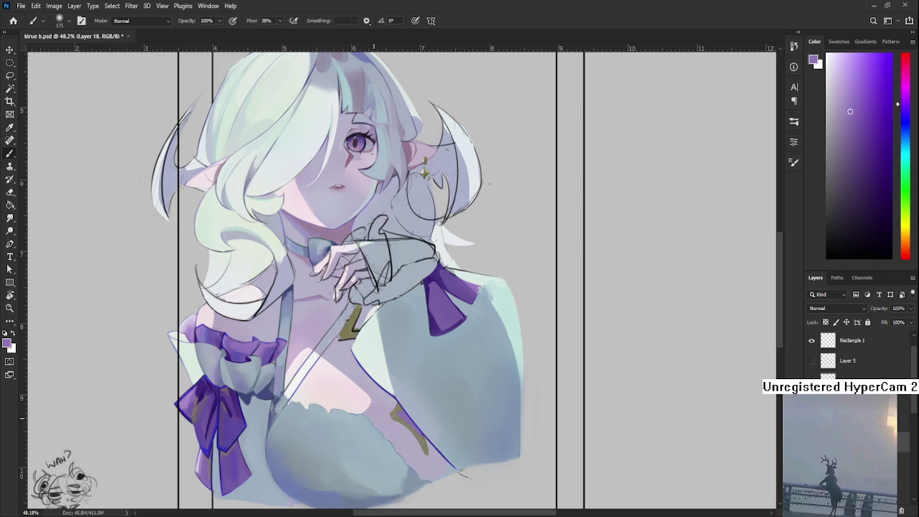
# Resample the pale blue-grey of the sleeve for further shading
pyautogui.moveTo(372, 415); pyautogui.dragTo(303, 397)
pyautogui.keyDown('alt'); pyautogui.click(381, 385); pyautogui.keyUp('alt')
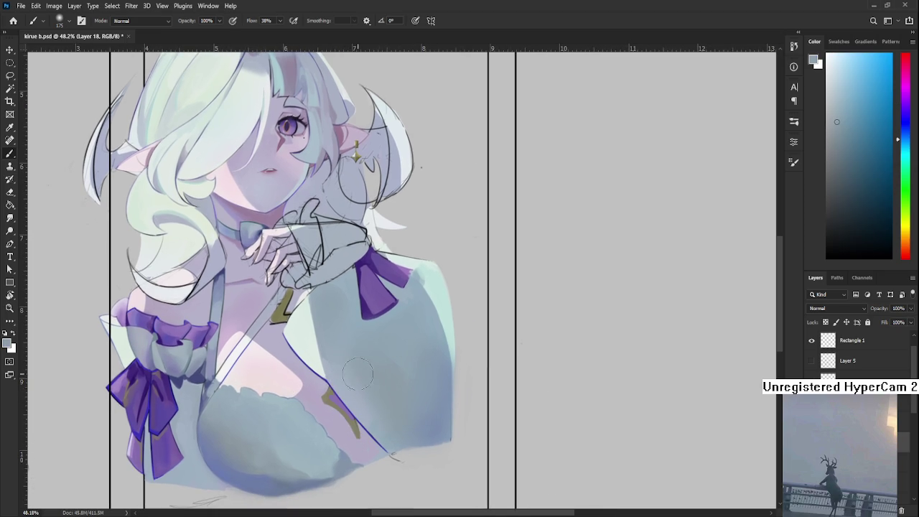
pyautogui.keyDown('alt'); pyautogui.click(400, 355); pyautogui.keyUp('alt')
pyautogui.keyDown('alt'); pyautogui.click(381, 375); pyautogui.keyUp('alt')
pyautogui.keyDown('alt'); pyautogui.click(433, 423); pyautogui.keyUp('alt')
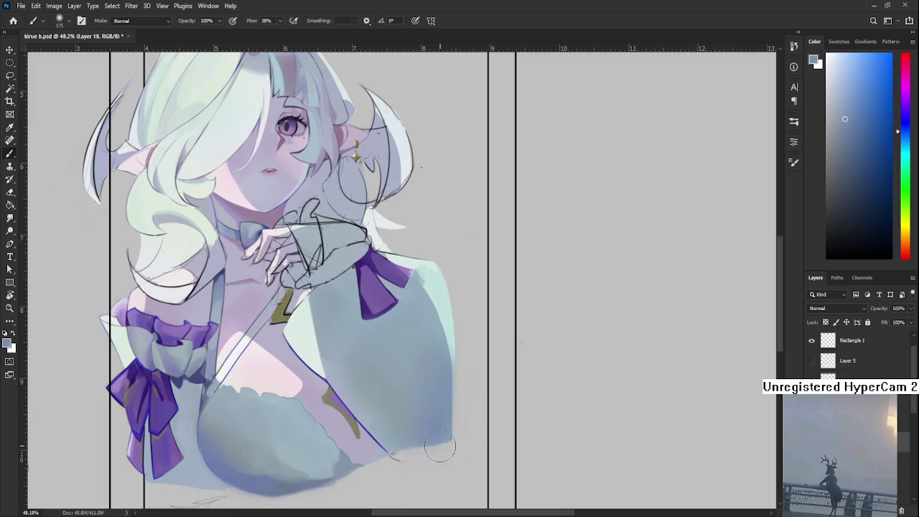
# Lasso and clear thin strips of paint along the right sleeve's edge
pyautogui.press('e')
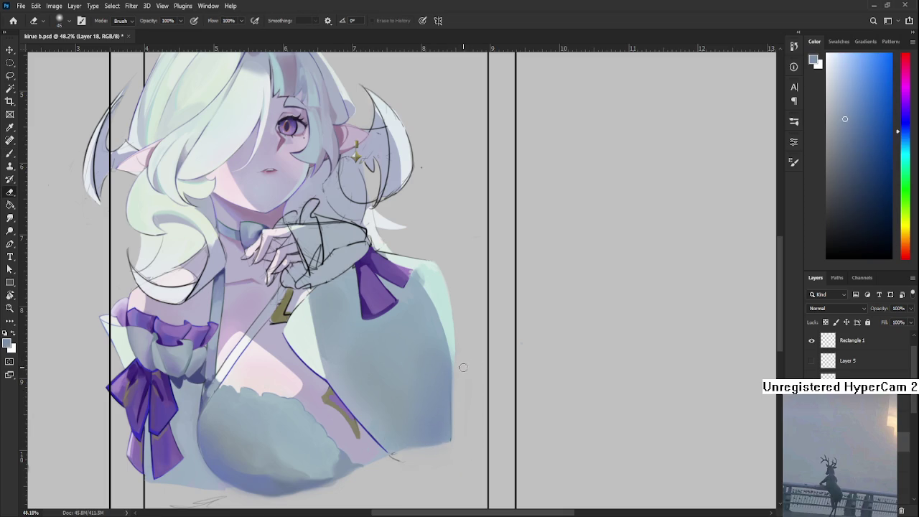
pyautogui.press('l')
pyautogui.moveTo(457, 359); pyautogui.dragTo(470, 375)
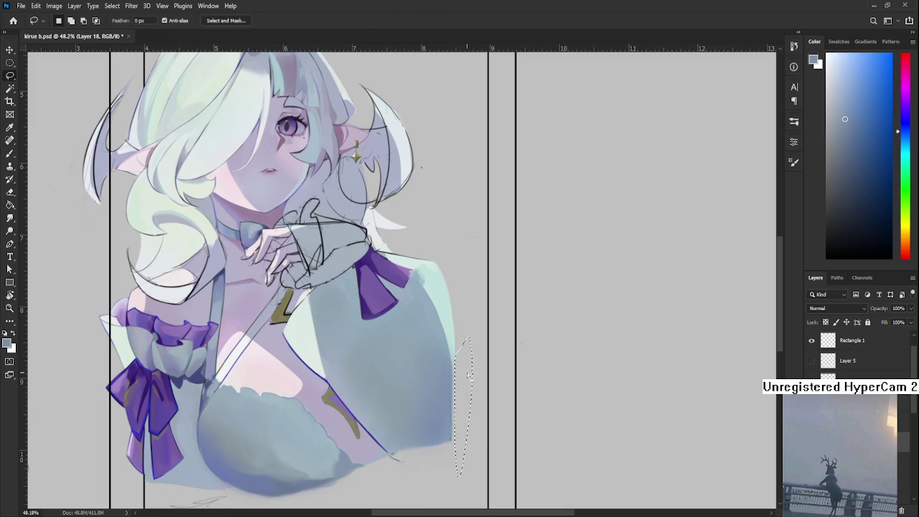
pyautogui.press('Delete')
pyautogui.hotkey('ctrl', 'd')
pyautogui.moveTo(474, 374)
pyautogui.mouseDown()
pyautogui.moveTo(480, 387)
pyautogui.moveTo(360, 390)
pyautogui.mouseUp()
# Lasso an area near the lower sleeve and rotate the view about 15° onto the chest
pyautogui.press('r')
pyautogui.press('l')
pyautogui.moveTo(381, 355); pyautogui.dragTo(388, 390)
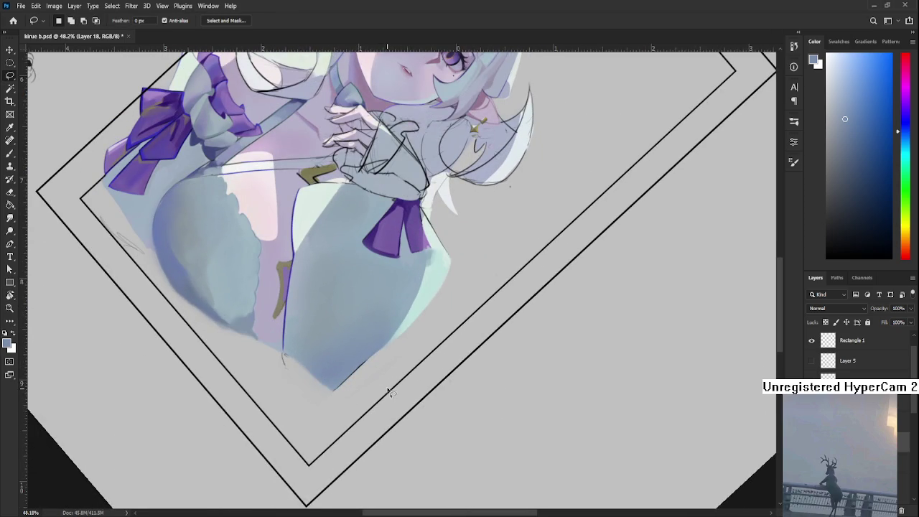
pyautogui.press('r')
pyautogui.moveTo(349, 421); pyautogui.dragTo(467, 416)
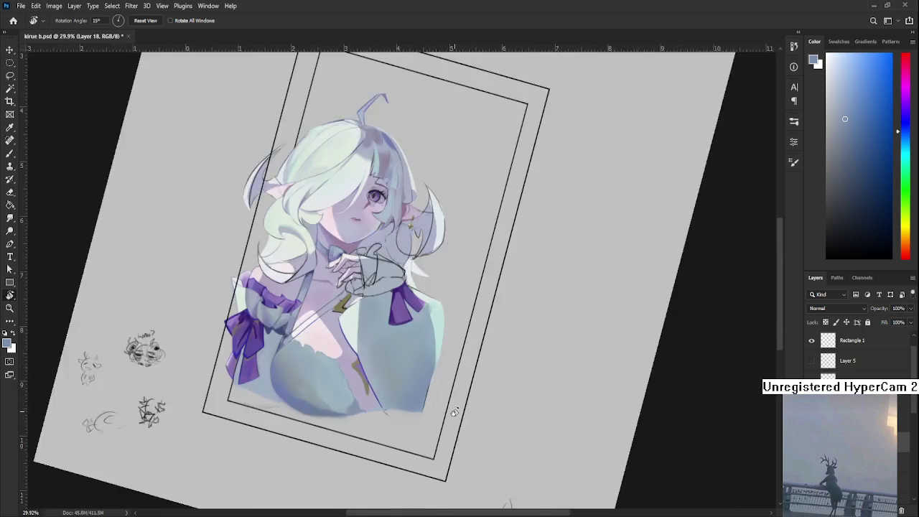
pyautogui.scroll(3, 331, 384)
pyautogui.press('b')
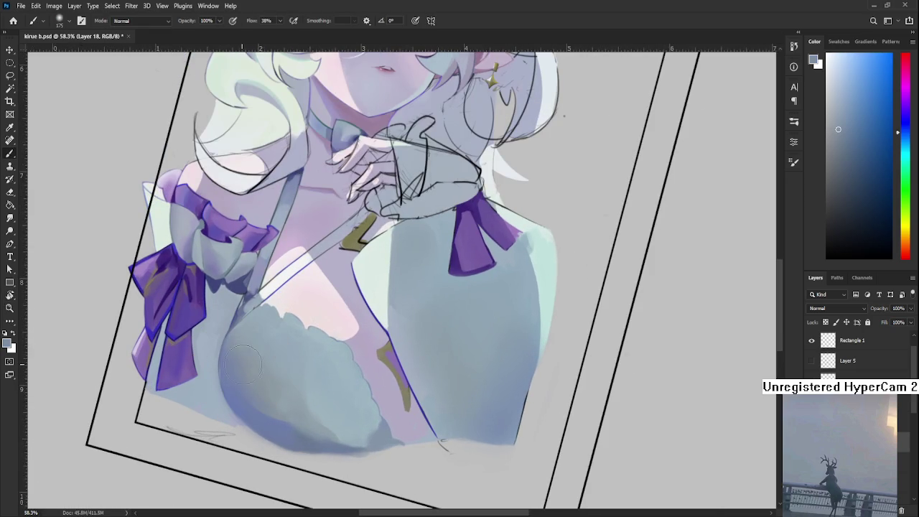
pyautogui.moveTo(456, 374); pyautogui.dragTo(371, 385)
# Try bluish-grey strokes on the chest, undo them, and sample a lighter cyan-grey
pyautogui.keyDown('alt'); pyautogui.click(180, 404); pyautogui.keyUp('alt')
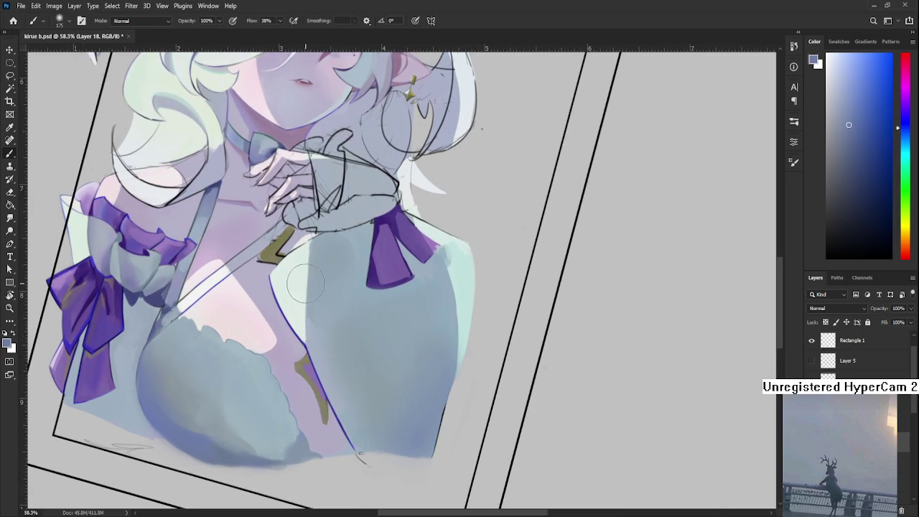
pyautogui.moveTo(316, 241); pyautogui.dragTo(327, 327)
pyautogui.hotkey('ctrl', 'z')
pyautogui.moveTo(327, 262); pyautogui.dragTo(319, 348)
pyautogui.hotkey('ctrl', 'z')
pyautogui.moveTo(362, 276)
pyautogui.keyDown('alt'); pyautogui.mouseDown()
pyautogui.moveTo(307, 288)
pyautogui.moveTo(296, 302)
pyautogui.moveTo(327, 276)
pyautogui.mouseUp(); pyautogui.keyUp('alt')
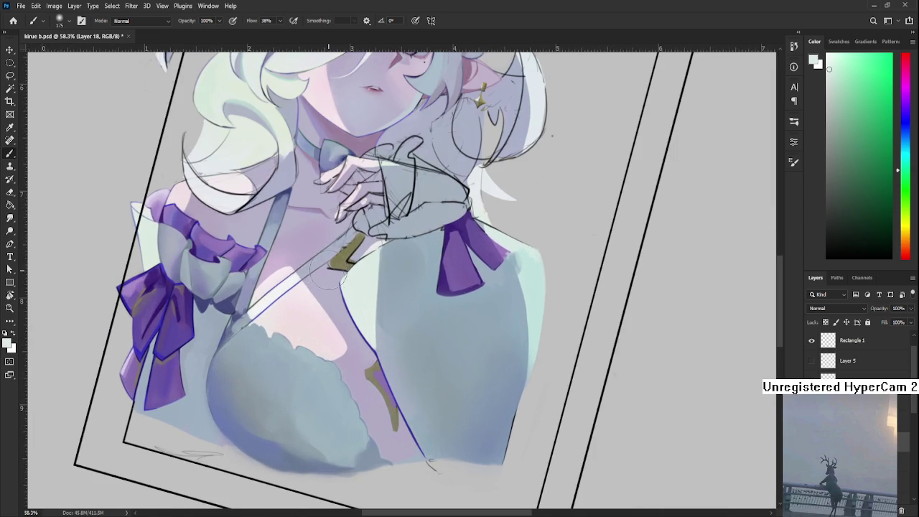
# Sample a lighter olive and a light grey-blue, setting the brush size from 700 to 500
pyautogui.keyDown('alt'); pyautogui.click(336, 262); pyautogui.keyUp('alt')
pyautogui.keyDown('alt'); pyautogui.scroll(-1, 396, 333); pyautogui.keyUp('alt')
pyautogui.click(863, 152)
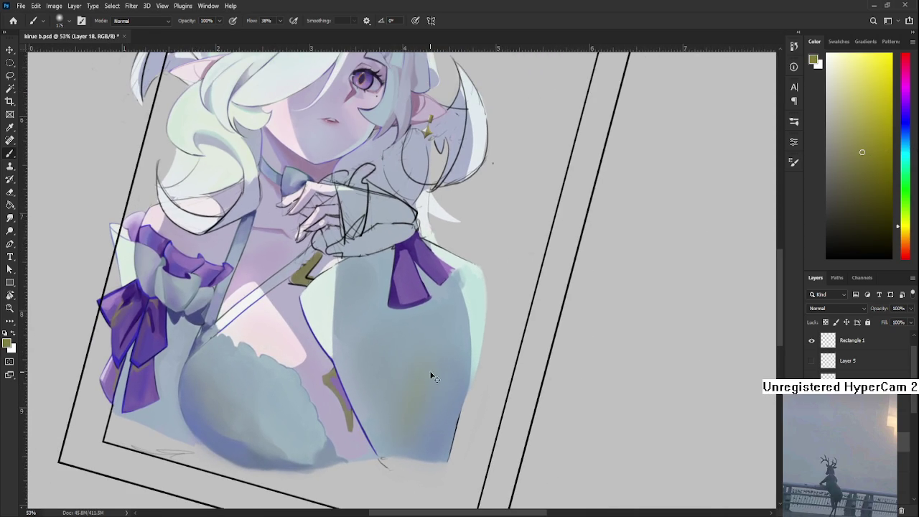
pyautogui.press(']')
pyautogui.press(']')
pyautogui.press(']')
pyautogui.press('[')
pyautogui.press('[')
pyautogui.keyDown('alt'); pyautogui.click(418, 384); pyautogui.keyUp('alt')
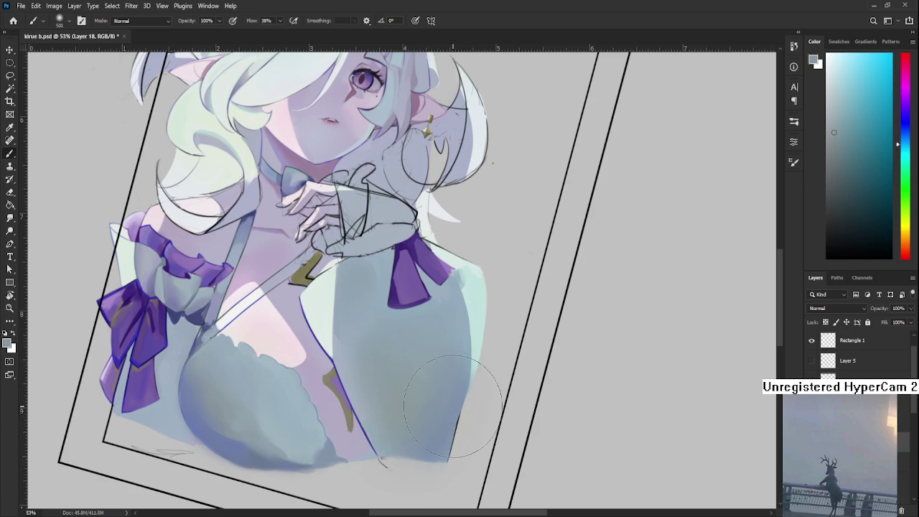
pyautogui.keyDown('alt'); pyautogui.scroll(-5, 452, 394); pyautogui.keyUp('alt')
pyautogui.keyDown('alt'); pyautogui.scroll(-2, 453, 393); pyautogui.keyUp('alt')
# Rotate the view through about -1° and 49°, then reset it to upright
pyautogui.press('r')
pyautogui.moveTo(453, 394); pyautogui.dragTo(425, 355)
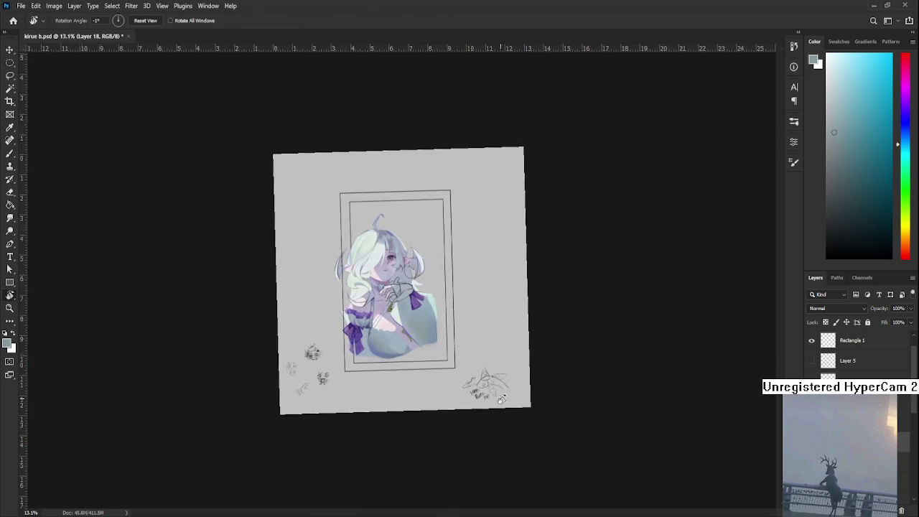
pyautogui.keyDown('alt'); pyautogui.scroll(4, 425, 355); pyautogui.keyUp('alt')
pyautogui.keyDown('alt'); pyautogui.scroll(2, 424, 355); pyautogui.keyUp('alt')
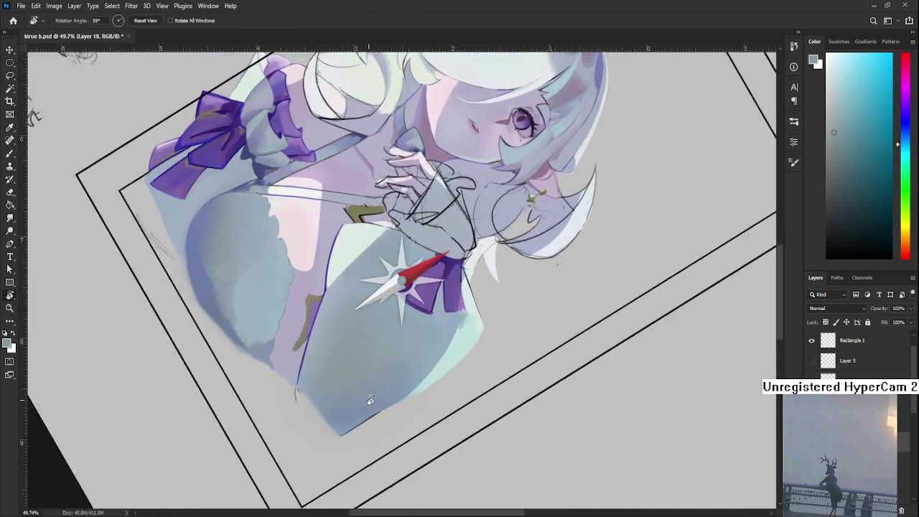
pyautogui.moveTo(424, 355); pyautogui.dragTo(395, 398)
pyautogui.keyDown('alt'); pyautogui.scroll(1, 395, 398); pyautogui.keyUp('alt')
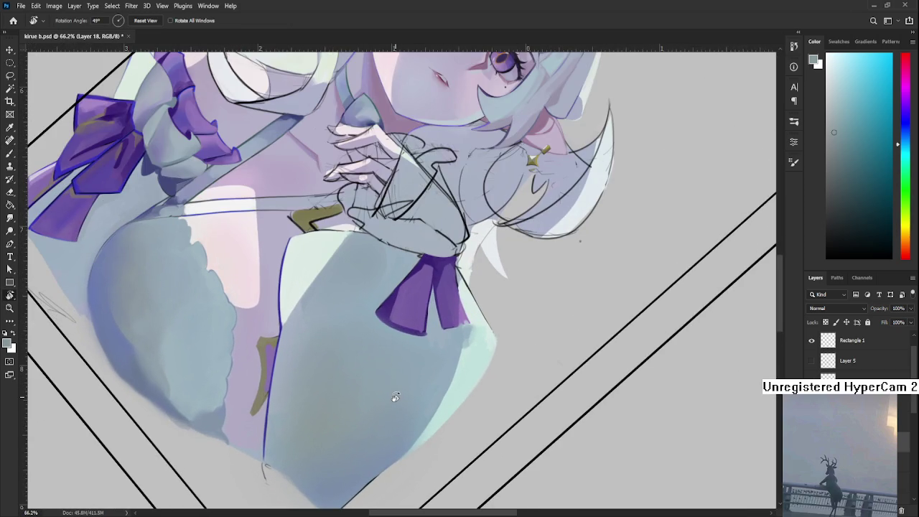
pyautogui.keyDown('alt'); pyautogui.scroll(-4, 395, 398); pyautogui.keyUp('alt')
pyautogui.keyDown('alt'); pyautogui.scroll(-4, 395, 398); pyautogui.keyUp('alt')
pyautogui.moveTo(391, 453); pyautogui.dragTo(488, 432)
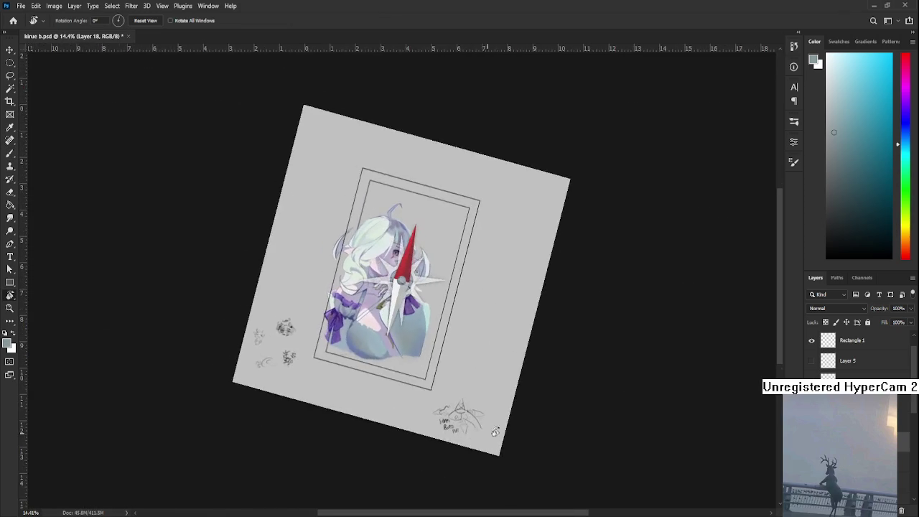
pyautogui.press('Escape')
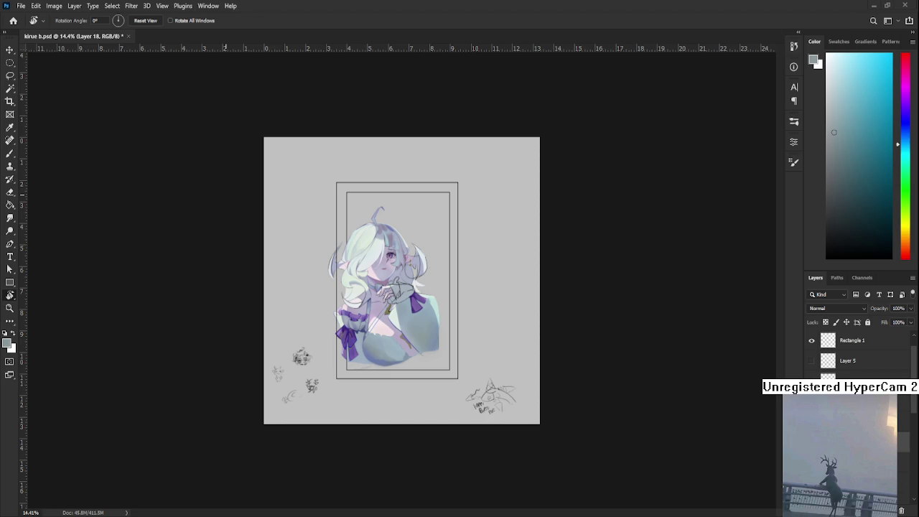
# Lasso-select the lower edge of the right sleeve
pyautogui.keyDown('alt'); pyautogui.scroll(5, 408, 313); pyautogui.keyUp('alt')
pyautogui.press('b')
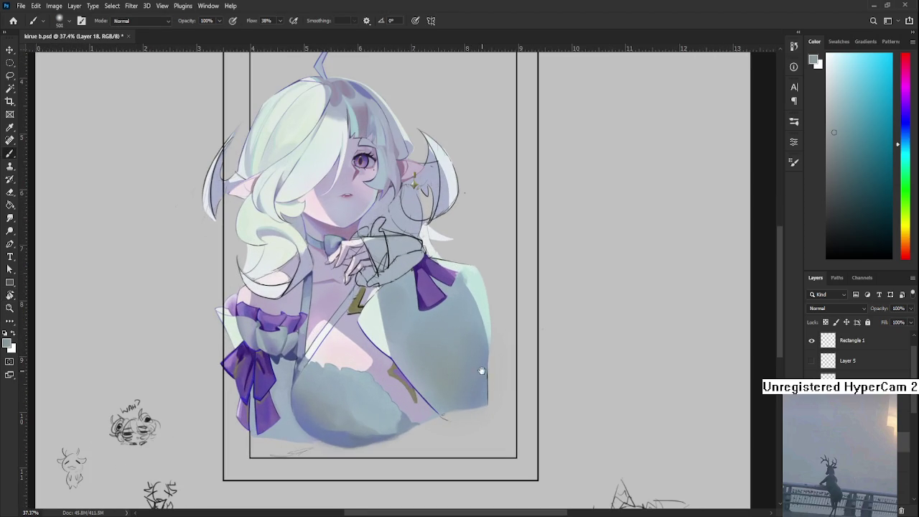
pyautogui.keyDown('alt'); pyautogui.scroll(1, 478, 363); pyautogui.keyUp('alt')
pyautogui.keyDown('alt'); pyautogui.scroll(1, 437, 359); pyautogui.keyUp('alt')
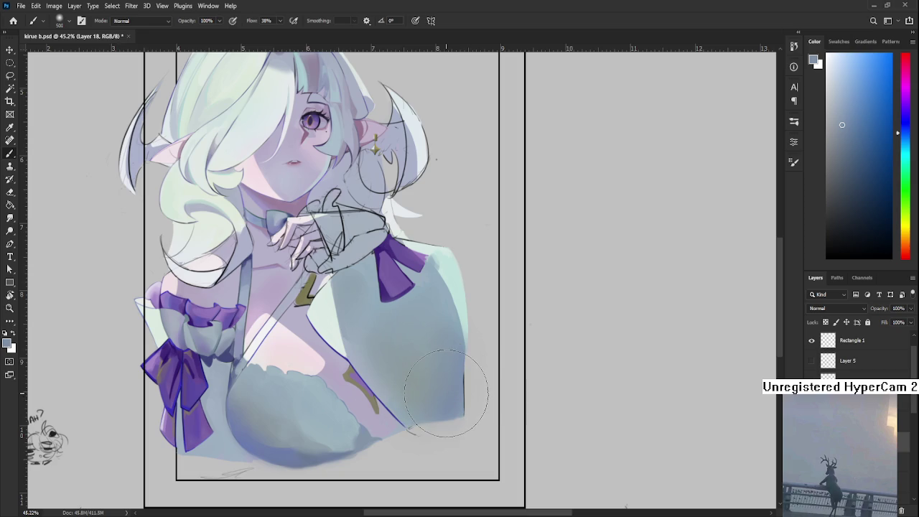
pyautogui.press('l')
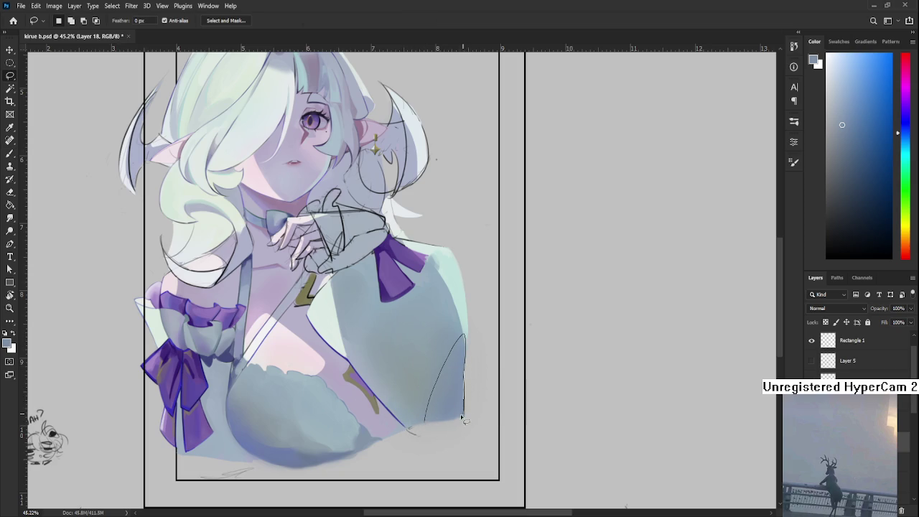
pyautogui.moveTo(465, 418); pyautogui.dragTo(464, 419)
pyautogui.press('b')
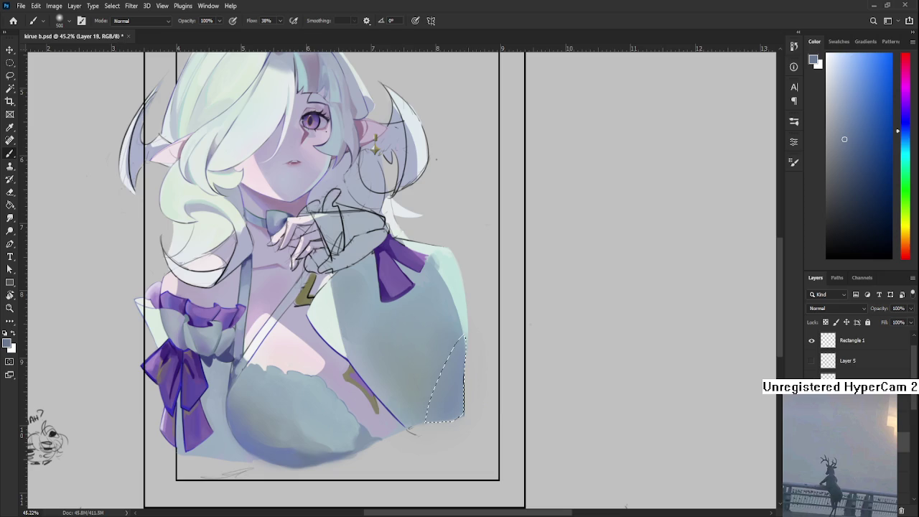
# Paint deeper blue shadow inside the sleeve selection, fine-tuning the colour
pyautogui.moveTo(464, 351); pyautogui.dragTo(460, 403)
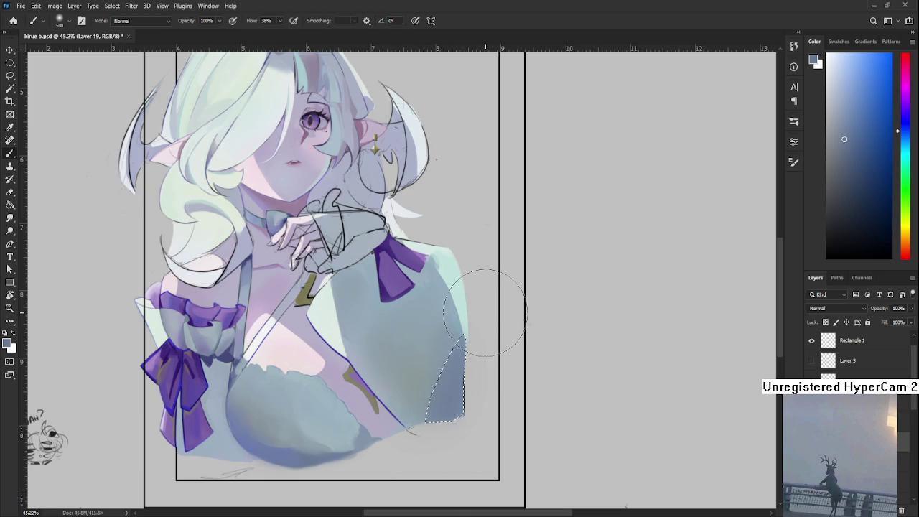
pyautogui.keyDown('alt'); pyautogui.click(467, 337); pyautogui.keyUp('alt')
pyautogui.moveTo(453, 360); pyautogui.dragTo(460, 402)
pyautogui.keyDown('alt'); pyautogui.click(474, 345); pyautogui.keyUp('alt')
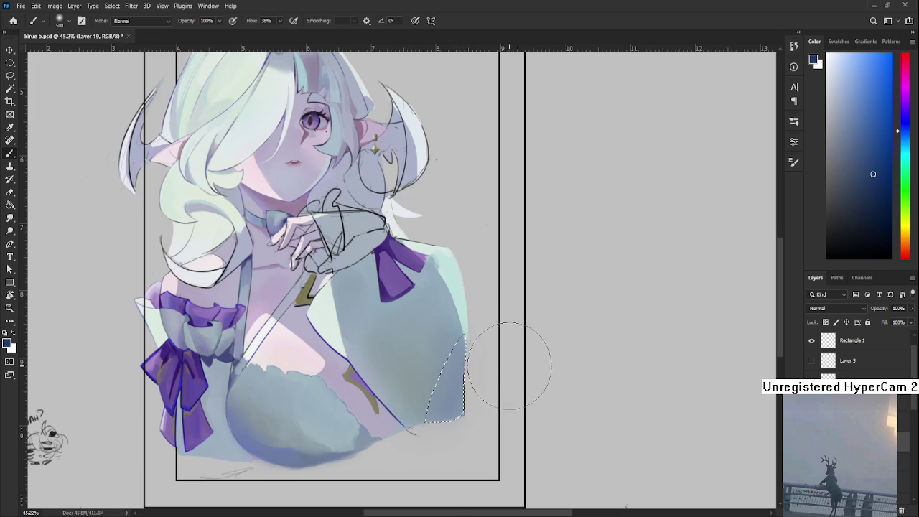
pyautogui.moveTo(489, 353); pyautogui.dragTo(483, 361)
# Enlarge the eraser and deselect the sleeve selection
pyautogui.press('e')
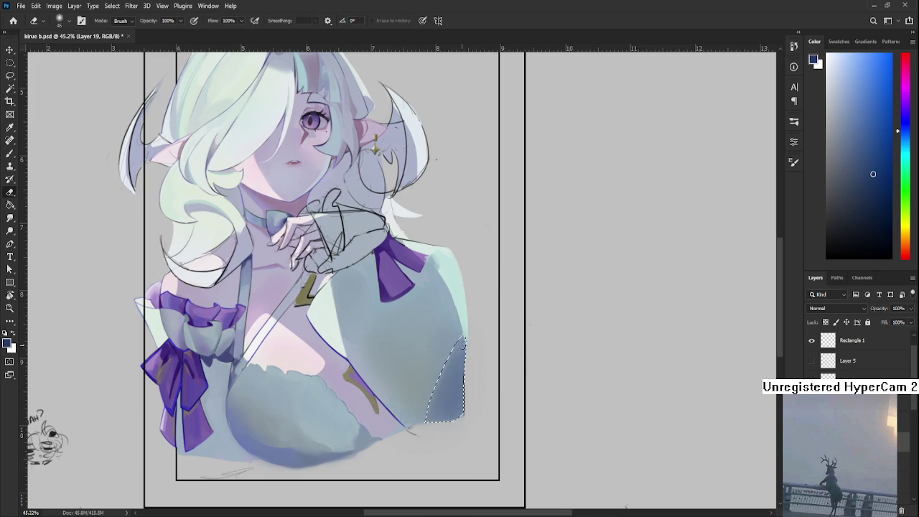
pyautogui.press(']')
pyautogui.press(']')
pyautogui.press(']')
pyautogui.press(']')
pyautogui.press(']')
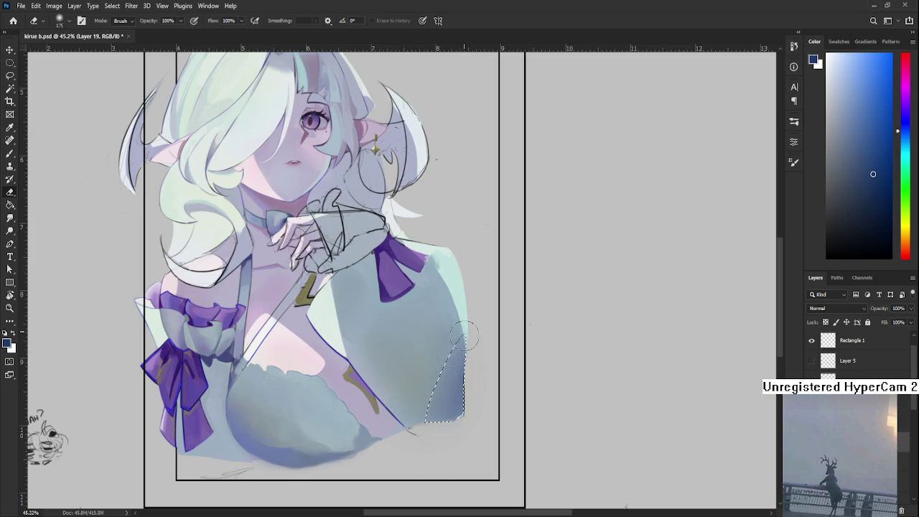
pyautogui.press('l')
pyautogui.hotkey('ctrl', 'd')
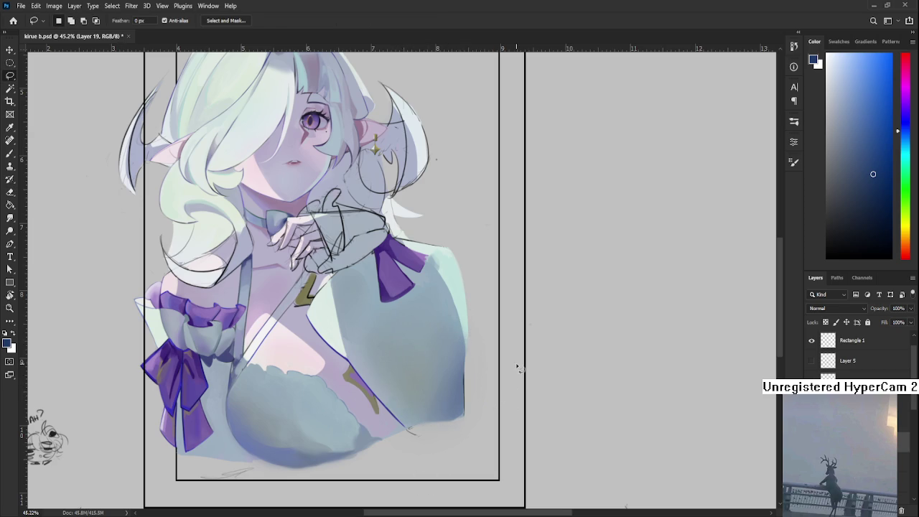
pyautogui.scroll(-2, 517, 363)
pyautogui.scroll(-2, 517, 365)
pyautogui.scroll(3, 503, 366)
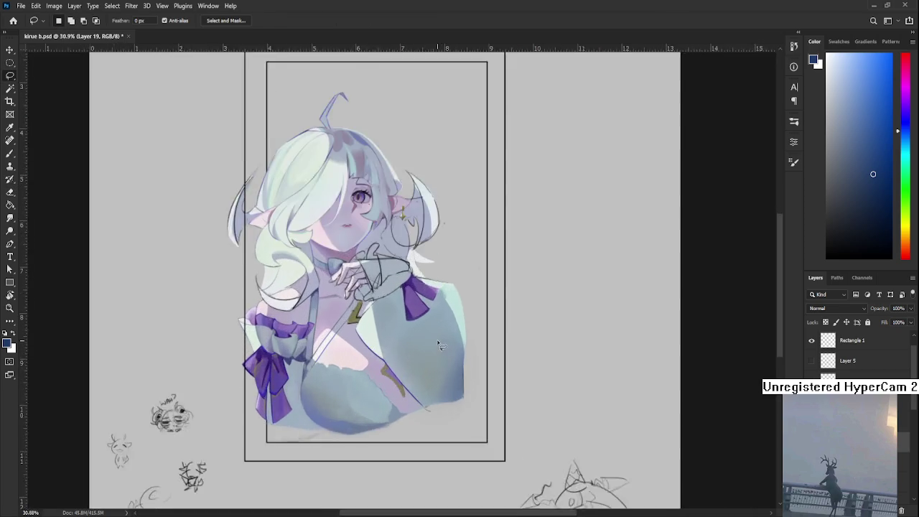
# Paint a mint-green glow down the right shoulder and chest
pyautogui.scroll(1, 489, 367)
pyautogui.moveTo(479, 369); pyautogui.dragTo(486, 351)
pyautogui.scroll(1, 474, 357)
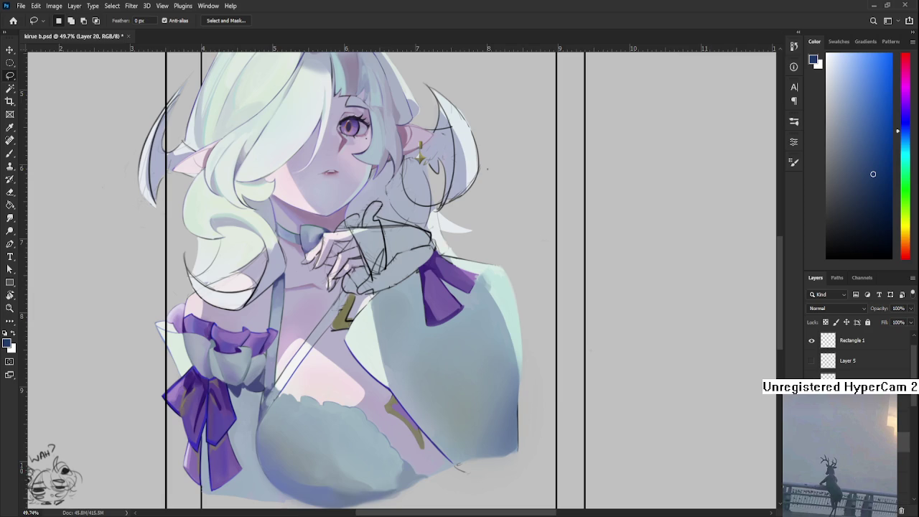
pyautogui.scroll(-2, 823, 309)
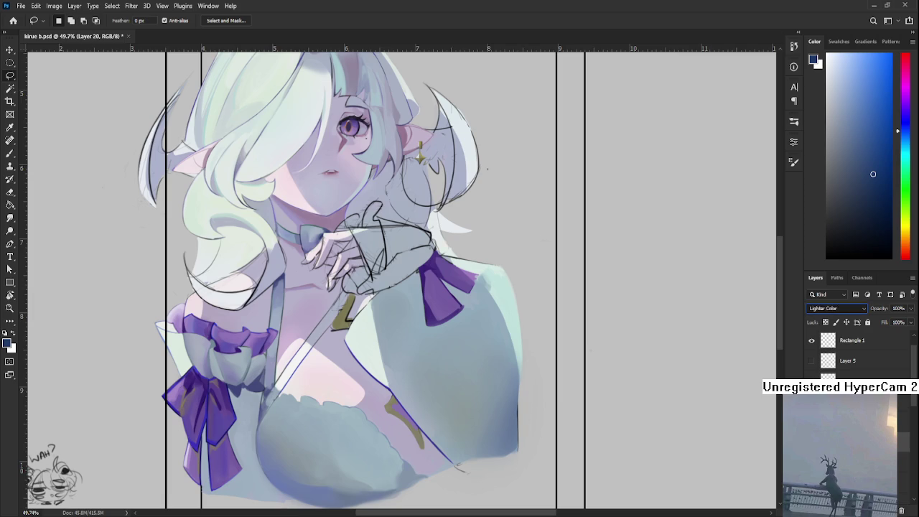
pyautogui.scroll(-2, 822, 315)
pyautogui.scroll(-2, 821, 315)
pyautogui.scroll(-1, 821, 315)
pyautogui.scroll(-1, 821, 315)
pyautogui.scroll(-1, 821, 315)
pyautogui.press('b')
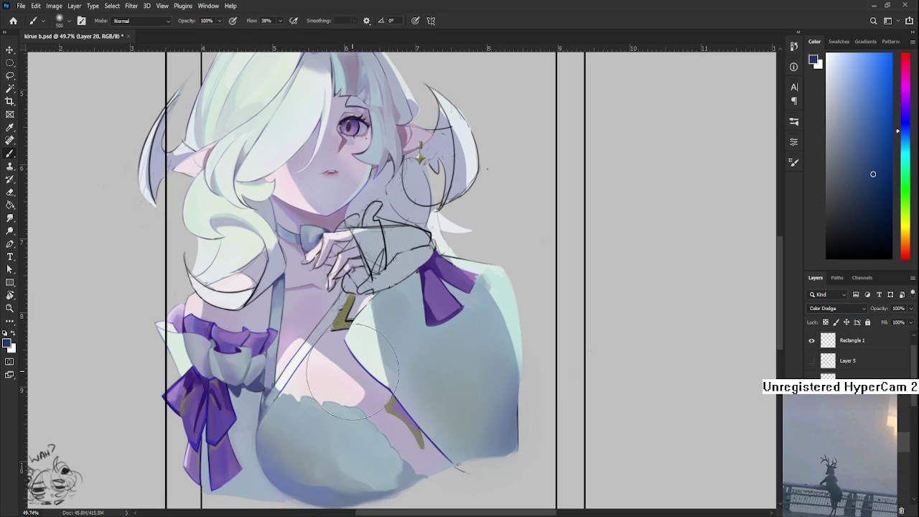
pyautogui.keyDown('alt'); pyautogui.click(344, 368); pyautogui.keyUp('alt')
pyautogui.click(854, 92)
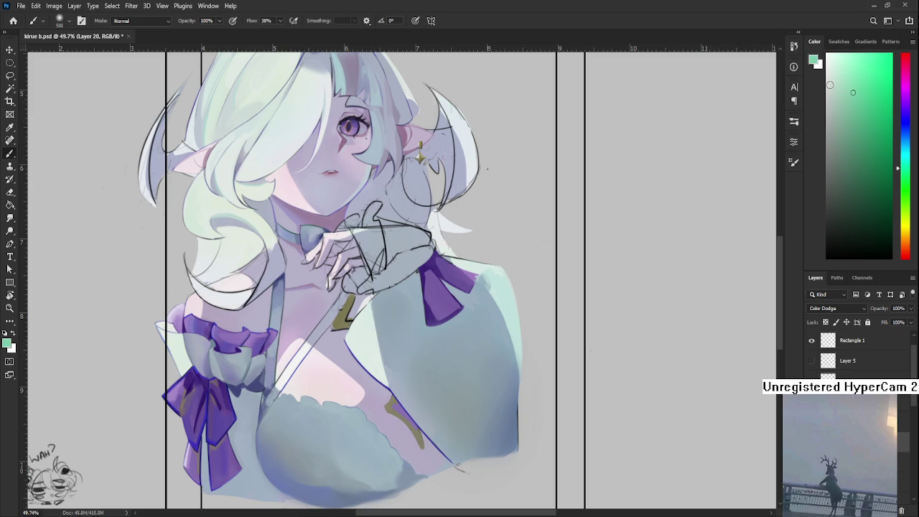
pyautogui.press('[')
pyautogui.press('[')
pyautogui.press('[')
pyautogui.moveTo(393, 307); pyautogui.dragTo(397, 374)
# Try a large brighter cyan glow stroke on the shoulder, then undo it
pyautogui.keyDown('alt'); pyautogui.click(369, 336); pyautogui.keyUp('alt')
pyautogui.moveTo(370, 336); pyautogui.dragTo(411, 312)
pyautogui.moveTo(845, 130); pyautogui.dragTo(874, 81)
pyautogui.press(']')
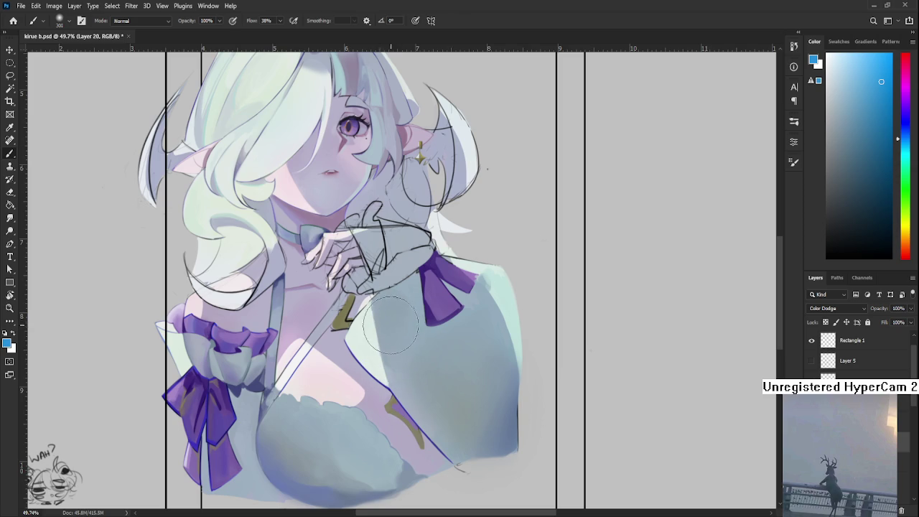
pyautogui.press(']')
pyautogui.press(']')
pyautogui.press(']')
pyautogui.moveTo(379, 333)
pyautogui.mouseDown()
pyautogui.moveTo(391, 359)
pyautogui.moveTo(399, 330)
pyautogui.moveTo(374, 322)
pyautogui.mouseUp()
pyautogui.hotkey('ctrl', 'z')
pyautogui.hotkey('ctrl', 'z')
# Erase excess glow near the gold strap lines
pyautogui.press('e')
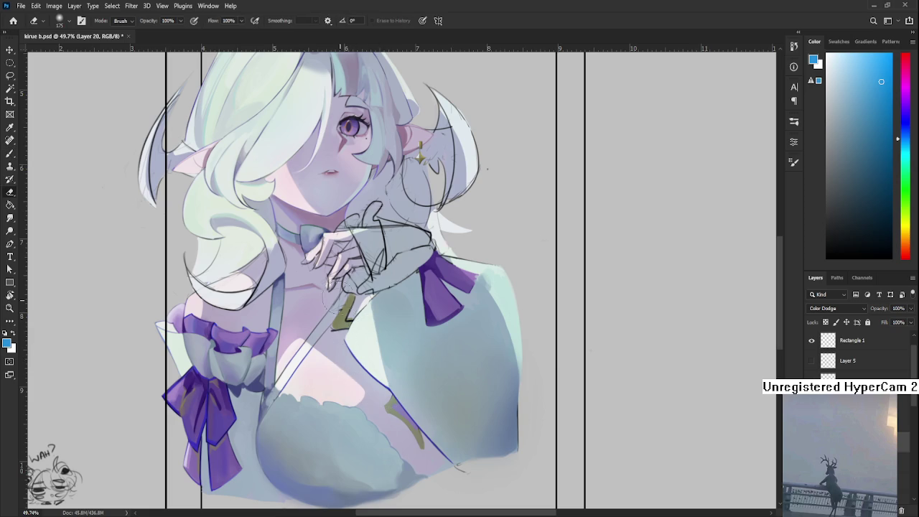
pyautogui.moveTo(393, 460); pyautogui.dragTo(366, 409)
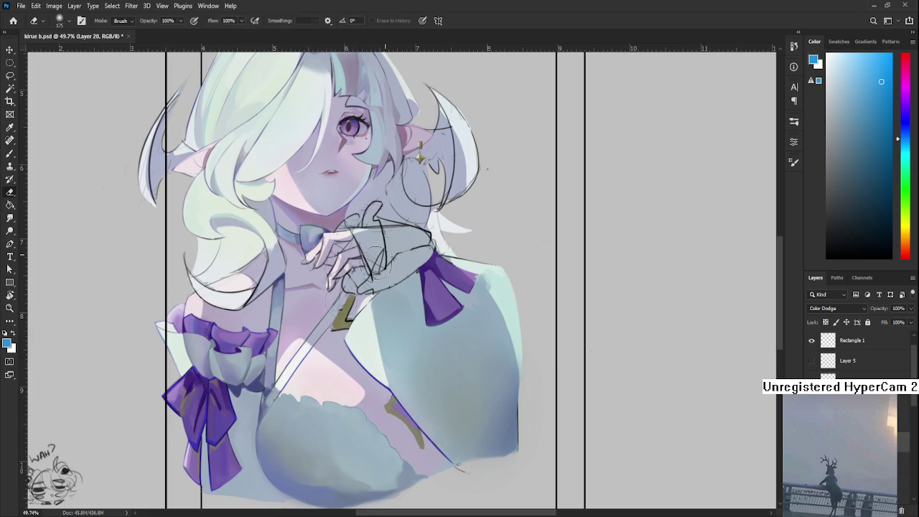
pyautogui.press(']')
pyautogui.press(']')
pyautogui.press(']')
pyautogui.press(']')
pyautogui.scroll(-5, 483, 409)
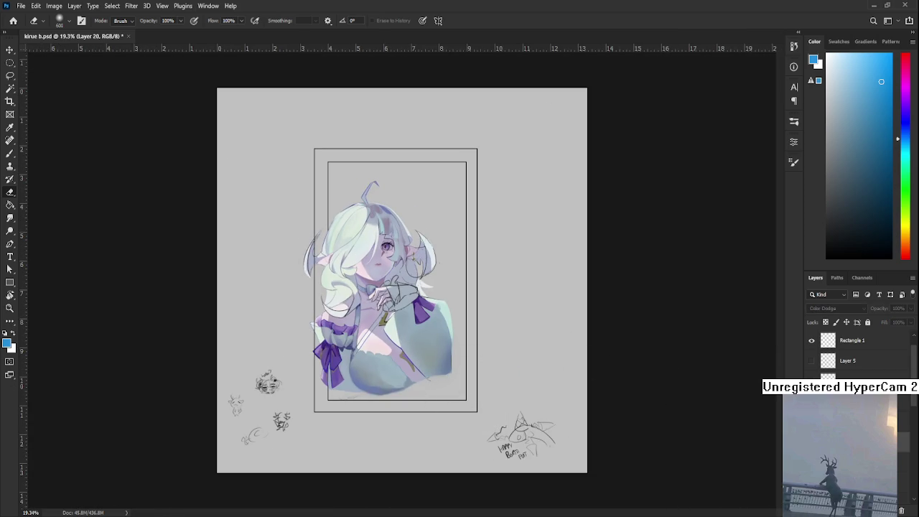
pyautogui.scroll(1, 477, 348)
pyautogui.scroll(2, 477, 348)
pyautogui.scroll(1, 421, 318)
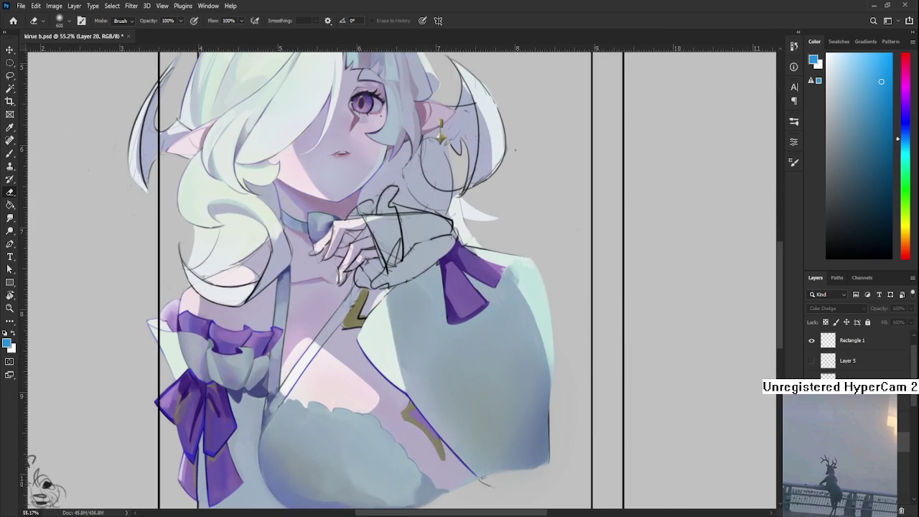
# Paint brighter teal on the upper shoulder and erase a stray sketch line
pyautogui.press('b')
pyautogui.moveTo(438, 308); pyautogui.dragTo(440, 398)
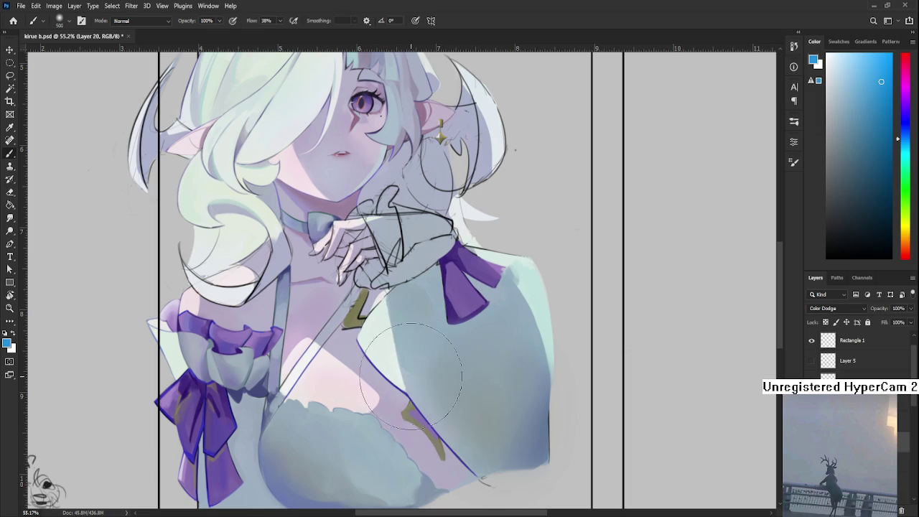
pyautogui.press('e')
pyautogui.press('[')
pyautogui.press('[')
pyautogui.press('[')
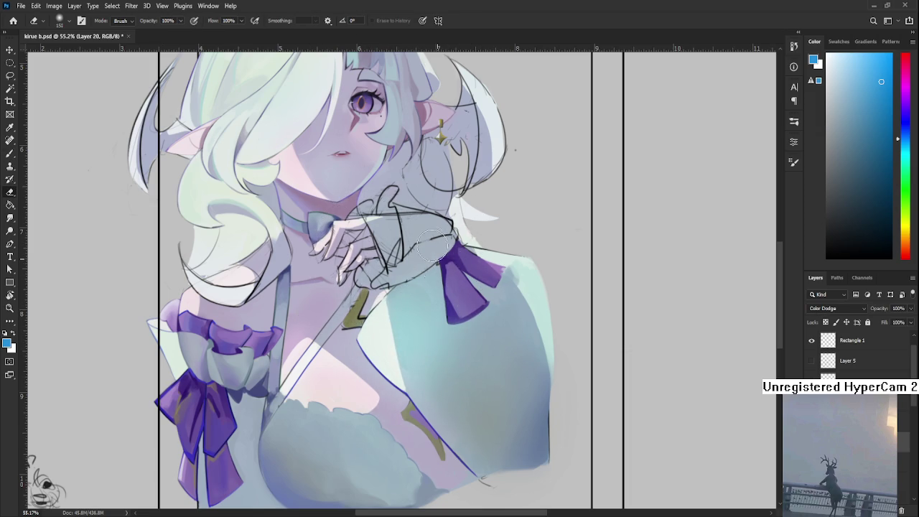
pyautogui.press(']')
pyautogui.press(']')
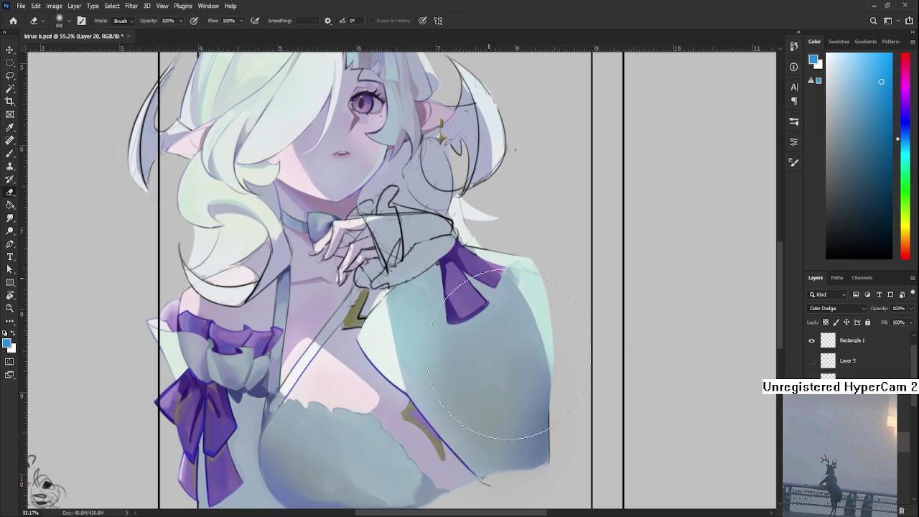
pyautogui.press(']')
pyautogui.press(']')
pyautogui.press(']')
pyautogui.scroll(-1, 526, 240)
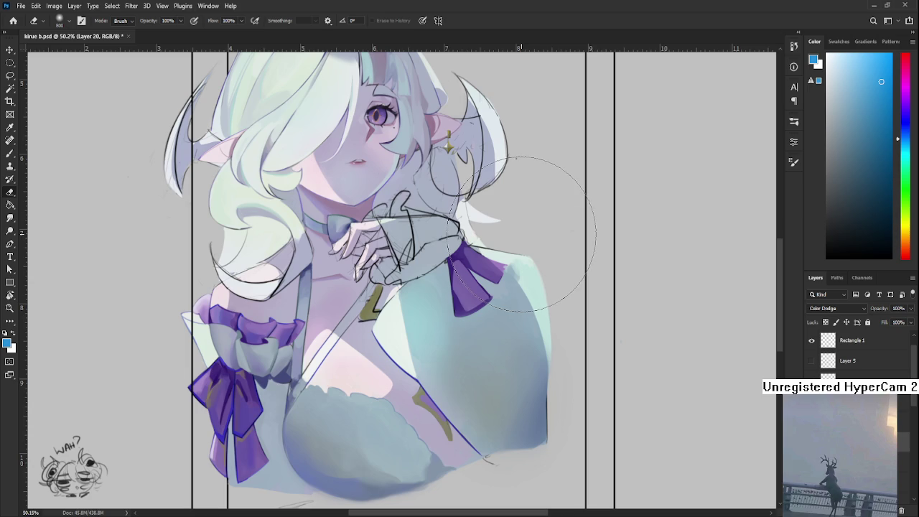
pyautogui.click(519, 234)
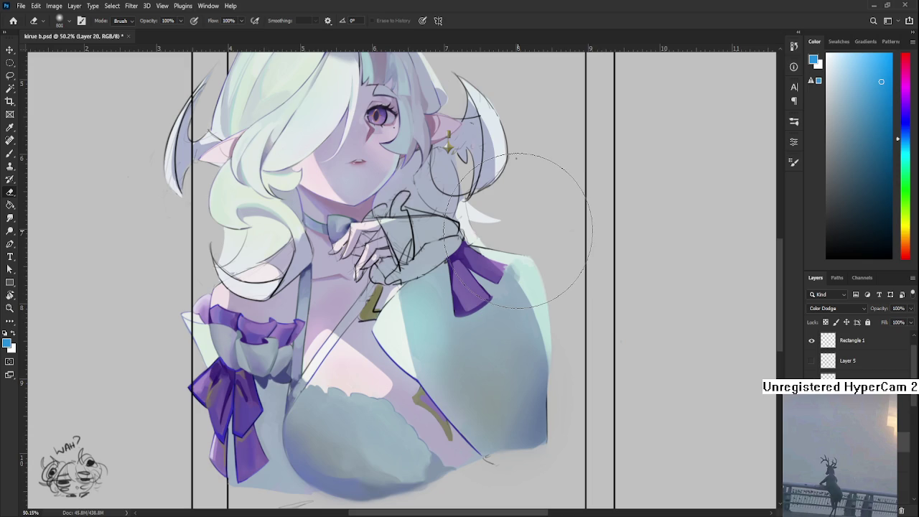
pyautogui.scroll(-3, 653, 344)
pyautogui.scroll(1, 667, 349)
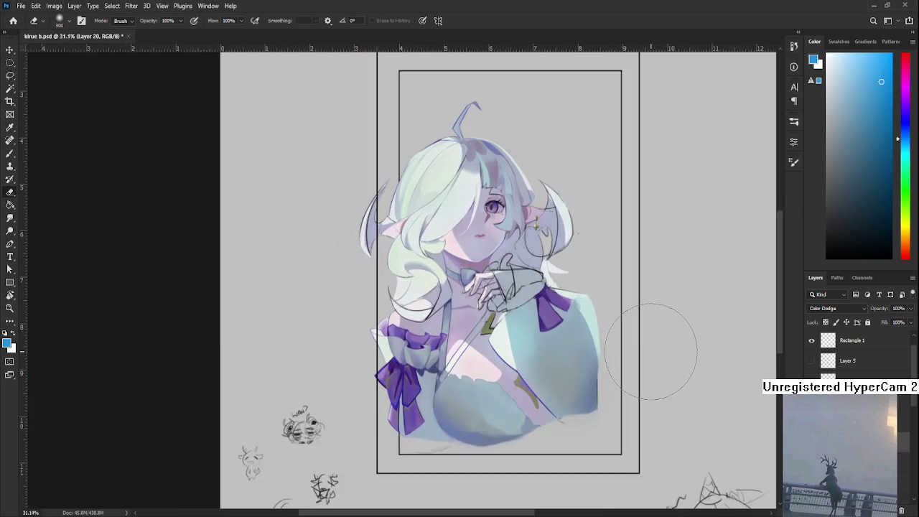
# Tilt the canvas about 35° and erase the grey shading beside the bow
pyautogui.scroll(2, 652, 352)
pyautogui.hscroll(2, 611, 338)
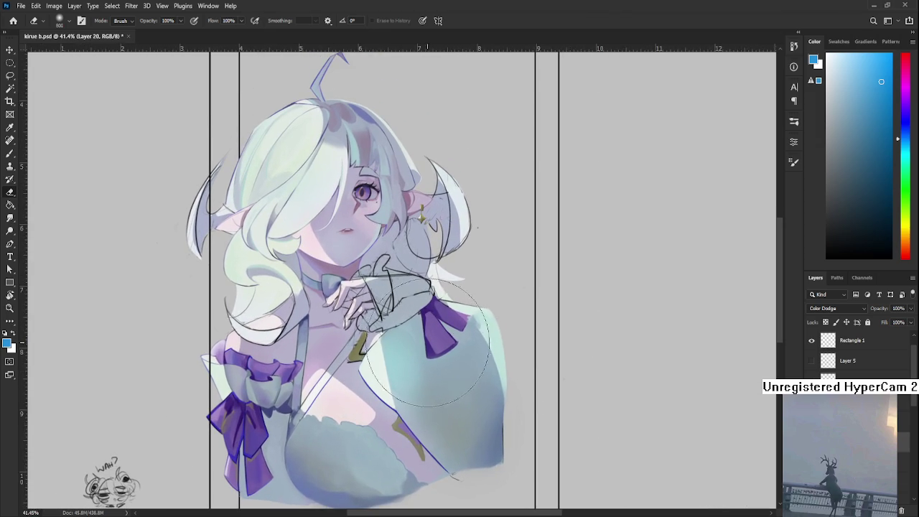
pyautogui.press('[')
pyautogui.press('[')
pyautogui.press('[')
pyautogui.press('b')
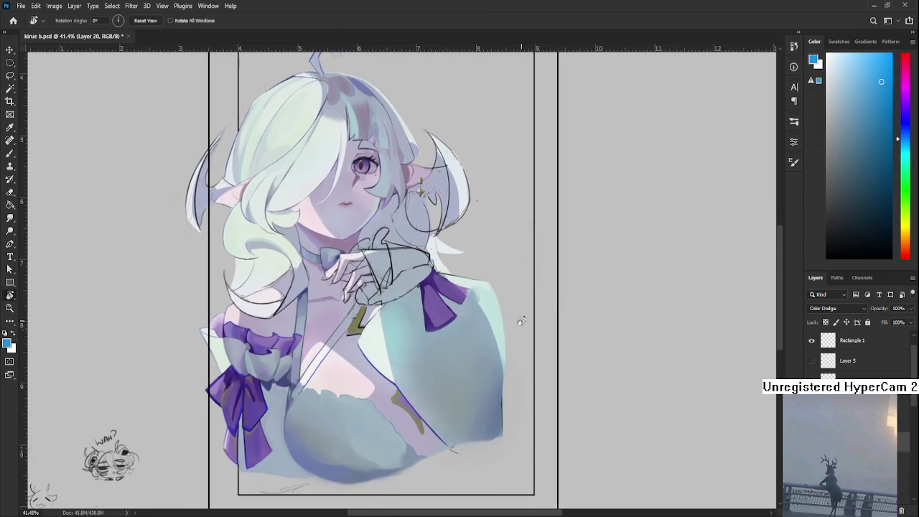
pyautogui.moveTo(513, 341); pyautogui.dragTo(446, 318)
pyautogui.press('e')
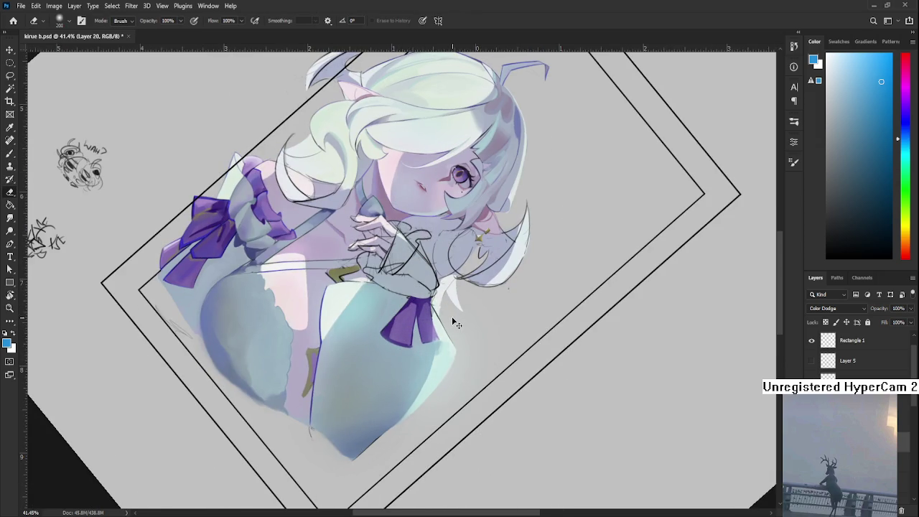
pyautogui.moveTo(452, 325); pyautogui.dragTo(409, 334)
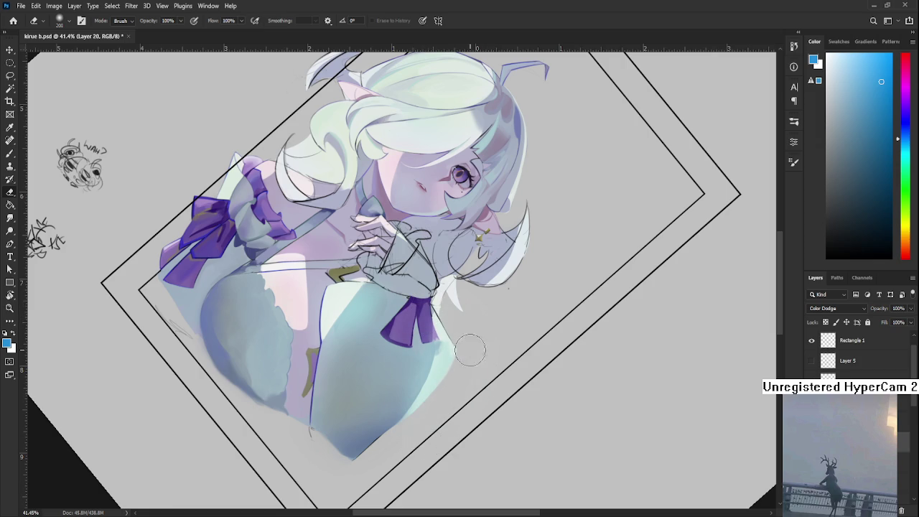
# Turn the canvas back, then sideways toward the bow, and make Layer 18 active
pyautogui.press('r')
pyautogui.moveTo(476, 321); pyautogui.dragTo(515, 334)
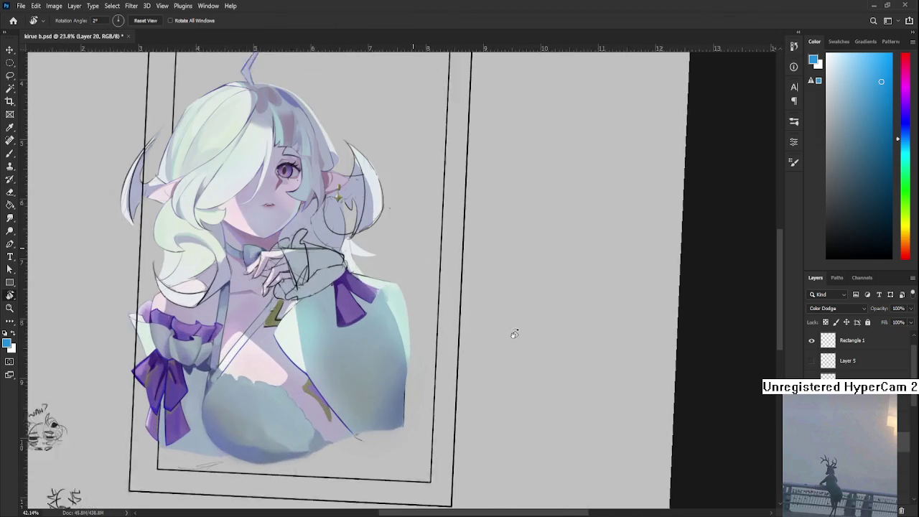
pyautogui.scroll(1, 515, 335)
pyautogui.scroll(2, 514, 334)
pyautogui.scroll(3, 514, 334)
pyautogui.scroll(3, 515, 334)
pyautogui.moveTo(515, 334); pyautogui.dragTo(372, 409)
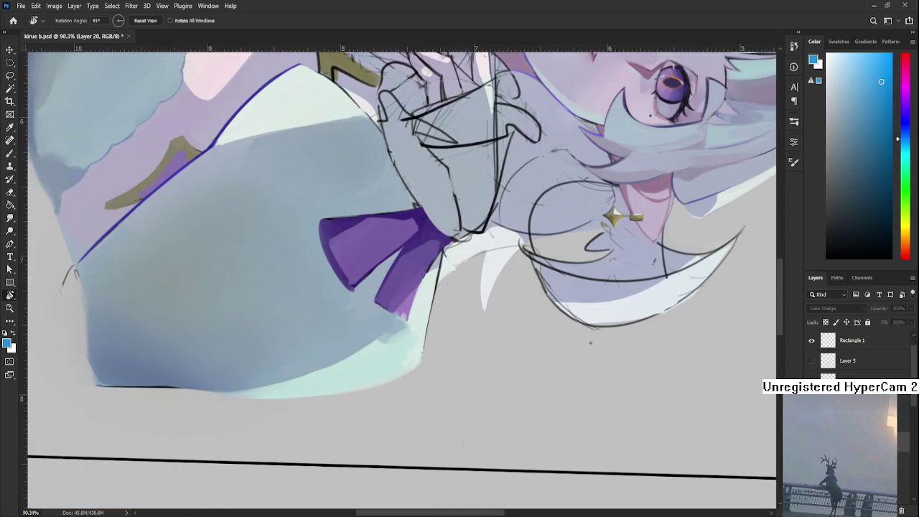
pyautogui.scroll(-2, 855, 352)
pyautogui.hotkey('alt', '[')
pyautogui.hotkey('alt', '[')
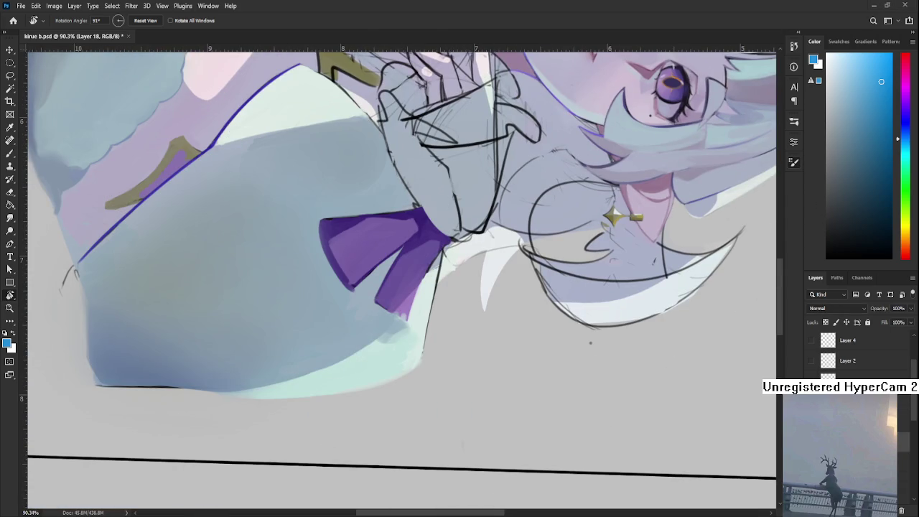
# Rotate the view to the bow, sample its purple, and set the brush to size 8
pyautogui.press('b')
pyautogui.press('[')
pyautogui.press('[')
pyautogui.press('[')
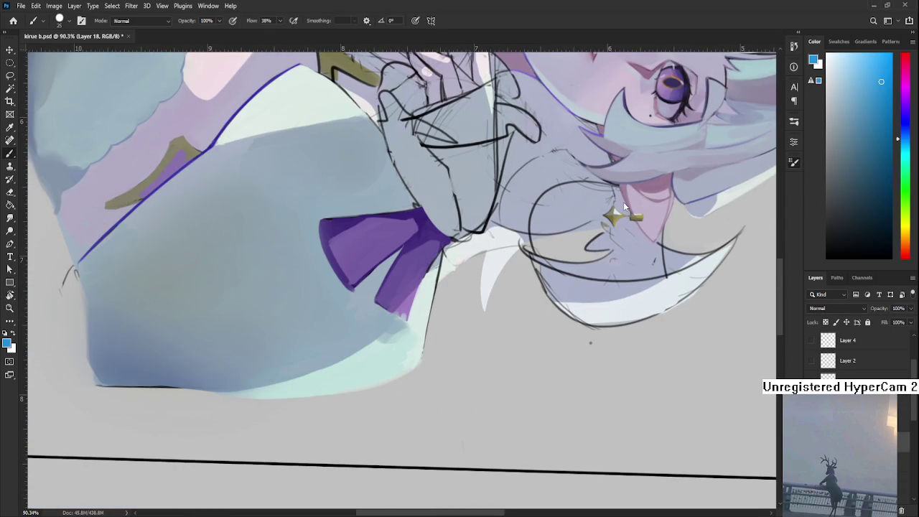
pyautogui.scroll(3, 766, 160)
pyautogui.press('r')
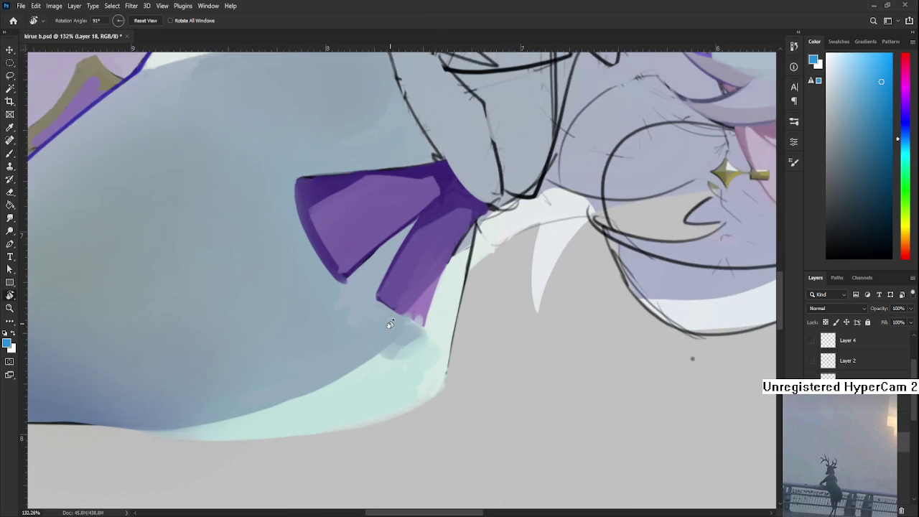
pyautogui.moveTo(431, 215); pyautogui.dragTo(387, 337)
pyautogui.keyDown('alt'); pyautogui.click(380, 332); pyautogui.keyUp('alt')
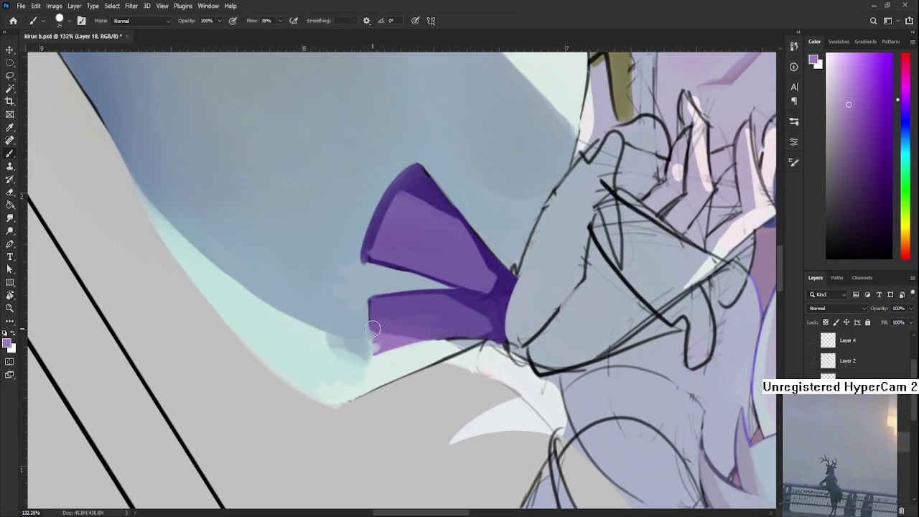
pyautogui.press('[')
pyautogui.press('[')
pyautogui.press('[')
# Sample several purples, ending with a lighter one, from the bow
pyautogui.keyDown('alt'); pyautogui.click(379, 328); pyautogui.keyUp('alt')
pyautogui.keyDown('alt'); pyautogui.click(377, 313); pyautogui.keyUp('alt')
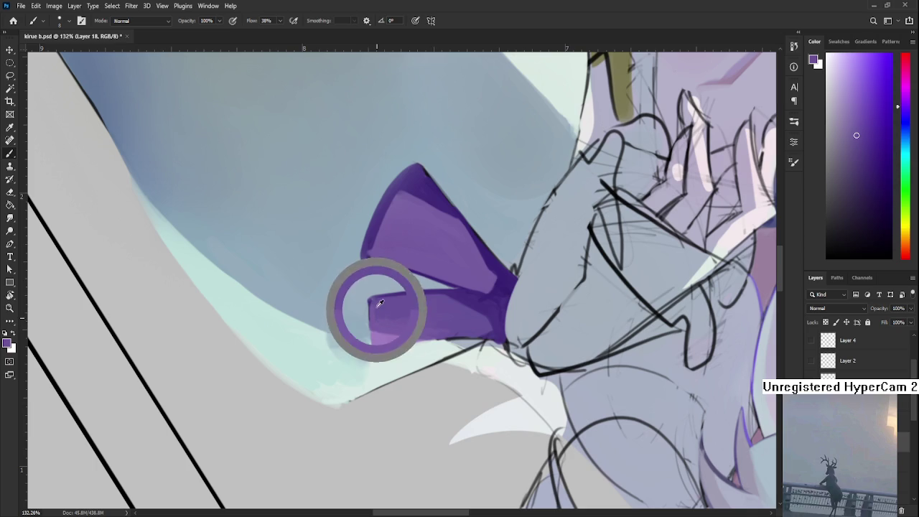
pyautogui.keyDown('alt'); pyautogui.click(373, 308); pyautogui.keyUp('alt')
pyautogui.keyDown('alt'); pyautogui.click(366, 305); pyautogui.keyUp('alt')
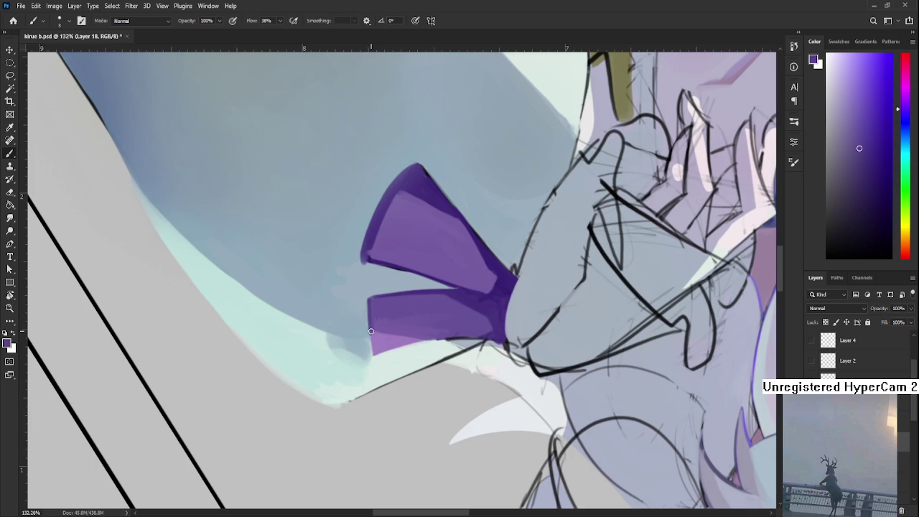
pyautogui.keyDown('alt'); pyautogui.click(384, 330); pyautogui.keyUp('alt')
# Dab sampled purples onto the ribbon tail tip and rotate the canvas to about 76°
pyautogui.keyDown('alt'); pyautogui.click(382, 327); pyautogui.keyUp('alt')
pyautogui.keyDown('alt'); pyautogui.click(380, 339); pyautogui.keyUp('alt')
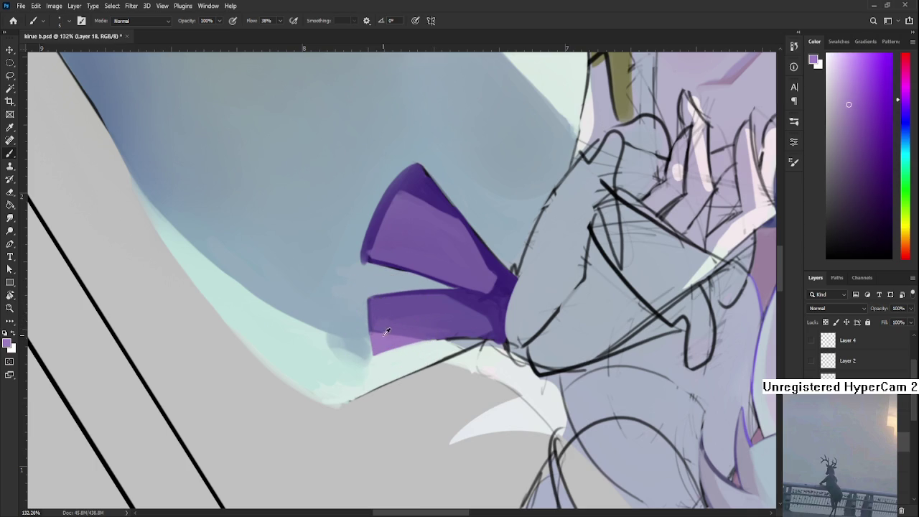
pyautogui.keyDown('alt'); pyautogui.click(369, 314); pyautogui.keyUp('alt')
pyautogui.keyDown('alt'); pyautogui.click(379, 325); pyautogui.keyUp('alt')
pyautogui.keyDown('alt'); pyautogui.click(385, 331); pyautogui.keyUp('alt')
pyautogui.keyDown('alt'); pyautogui.click(375, 330); pyautogui.keyUp('alt')
pyautogui.press('r')
pyautogui.moveTo(376, 330)
pyautogui.mouseDown()
pyautogui.moveTo(401, 326)
pyautogui.moveTo(395, 335)
pyautogui.mouseUp()
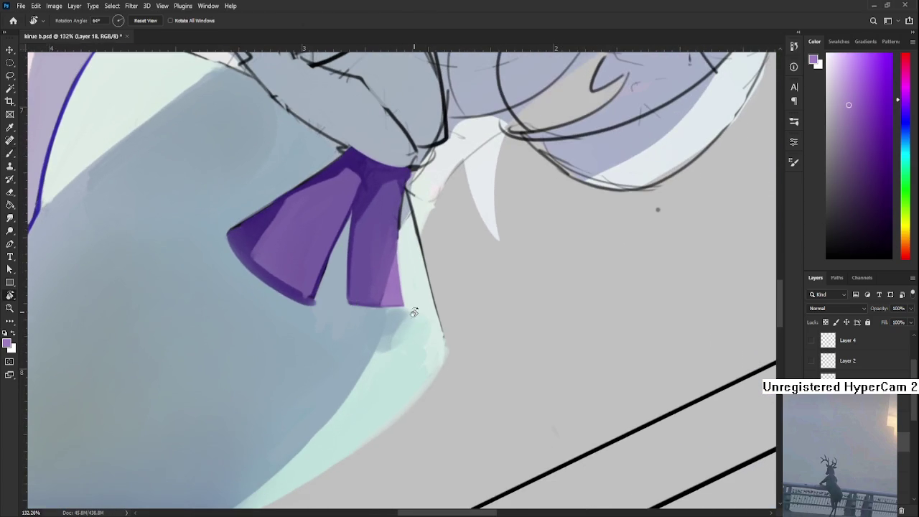
# Sample light cyans from the coat edge and blend them below the ribbon tip
pyautogui.press('b')
pyautogui.keyDown('alt'); pyautogui.click(374, 349); pyautogui.keyUp('alt')
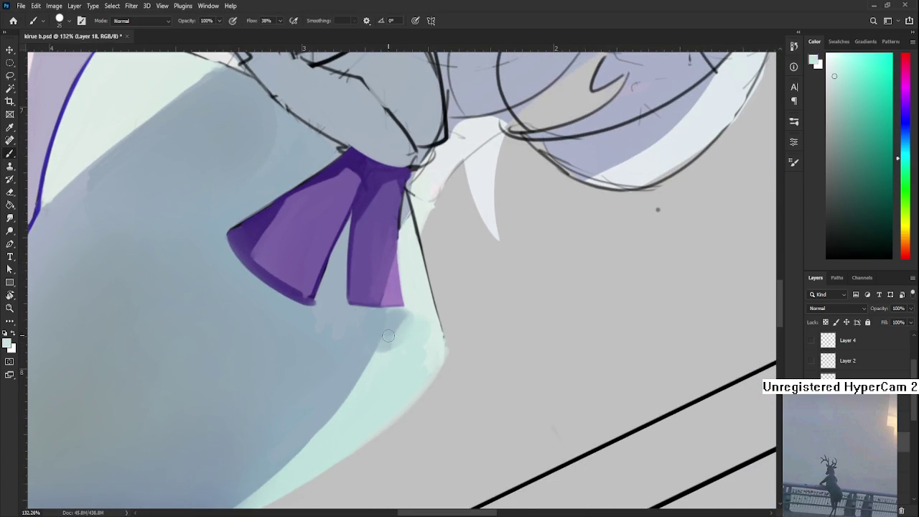
pyautogui.keyDown('alt'); pyautogui.click(390, 352); pyautogui.keyUp('alt')
pyautogui.moveTo(390, 332); pyautogui.dragTo(403, 313)
pyautogui.keyDown('alt'); pyautogui.click(406, 327); pyautogui.keyUp('alt')
pyautogui.keyDown('alt'); pyautogui.click(399, 327); pyautogui.keyUp('alt')
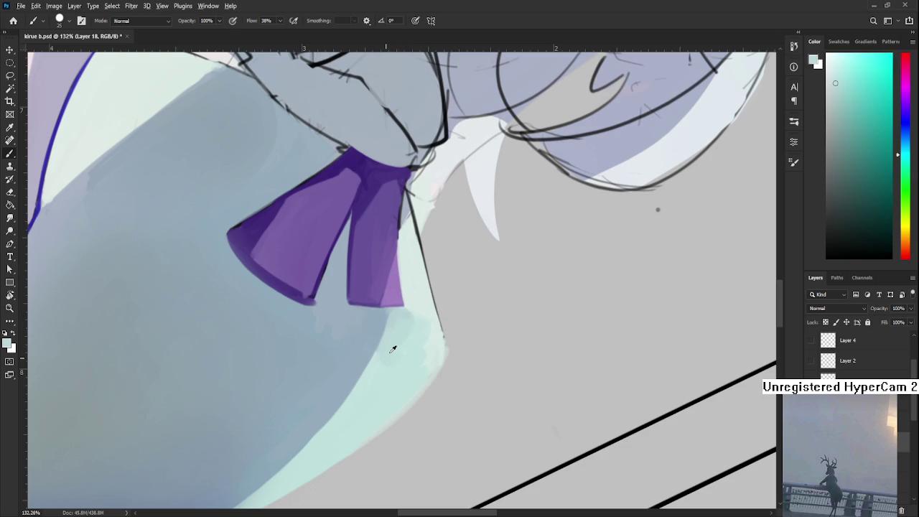
pyautogui.keyDown('alt'); pyautogui.click(409, 306); pyautogui.keyUp('alt')
pyautogui.keyDown('alt'); pyautogui.click(415, 301); pyautogui.keyUp('alt')
pyautogui.moveTo(410, 299); pyautogui.dragTo(433, 339)
# Rotate the canvas to about -146° and resize the brush to continue the coat edge
pyautogui.scroll(-2, 424, 341)
pyautogui.keyDown('alt'); pyautogui.click(414, 317); pyautogui.keyUp('alt')
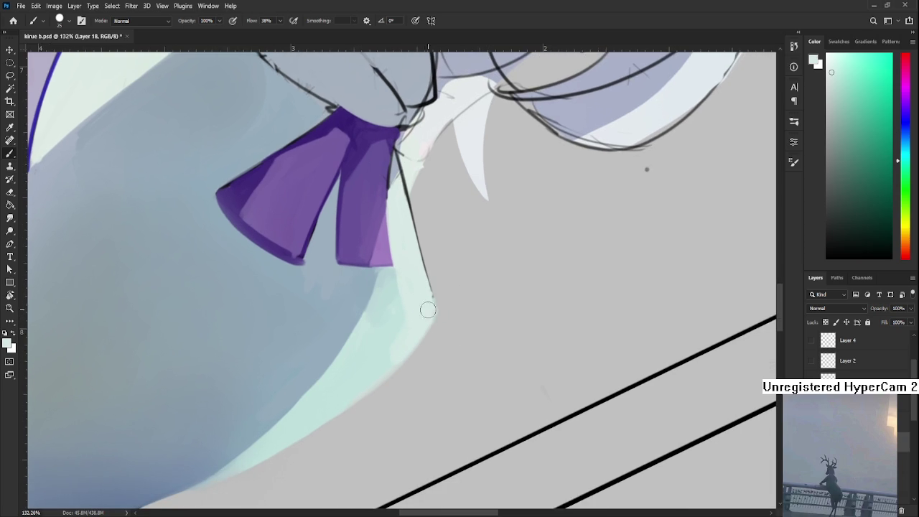
pyautogui.press('[')
pyautogui.press('[')
pyautogui.press('[')
pyautogui.press('r')
pyautogui.moveTo(422, 334)
pyautogui.mouseDown()
pyautogui.moveTo(351, 263)
pyautogui.moveTo(337, 427)
pyautogui.moveTo(326, 349)
pyautogui.mouseUp()
pyautogui.keyDown('alt'); pyautogui.click(348, 351); pyautogui.keyUp('alt')
pyautogui.press(']')
pyautogui.press(']')
pyautogui.press(']')
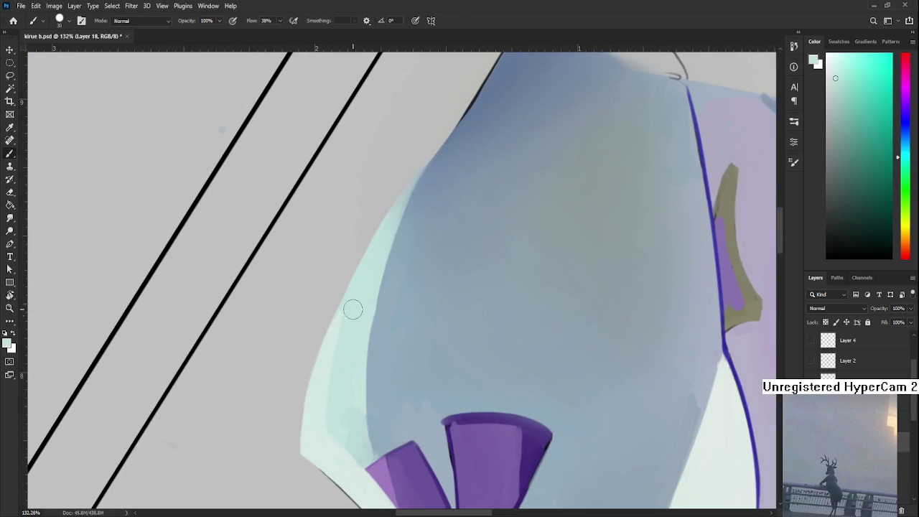
# Sample several cyan shades from the coat rim while moving along its edge
pyautogui.keyDown('alt'); pyautogui.click(332, 387); pyautogui.keyUp('alt')
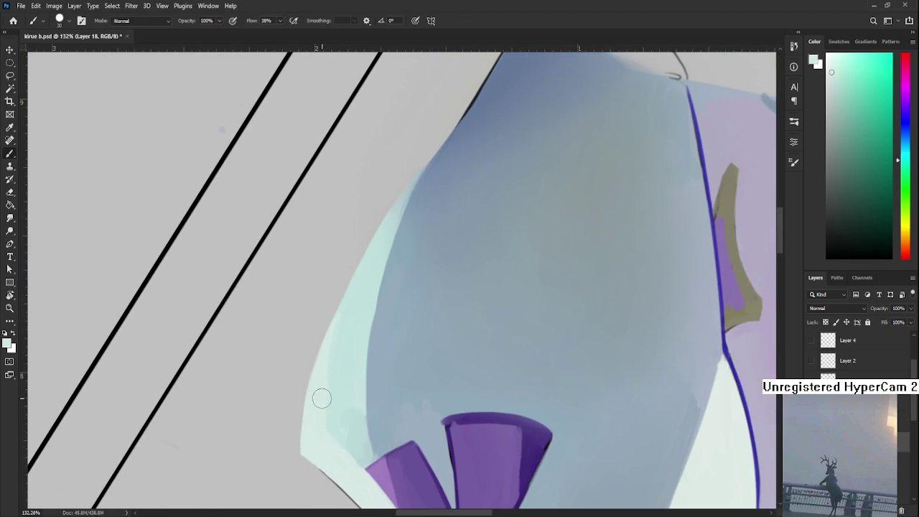
pyautogui.keyDown('alt'); pyautogui.click(356, 434); pyautogui.keyUp('alt')
pyautogui.keyDown('alt'); pyautogui.click(354, 424); pyautogui.keyUp('alt')
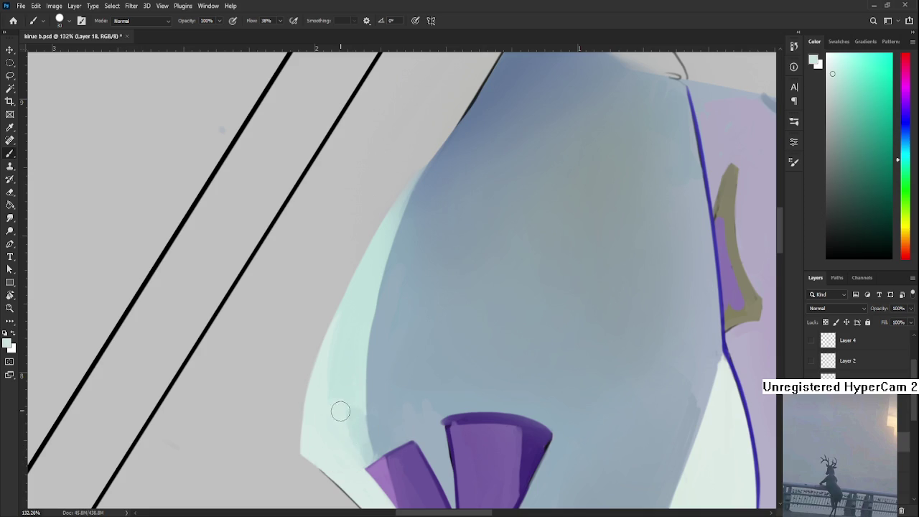
pyautogui.moveTo(335, 335); pyautogui.dragTo(329, 383)
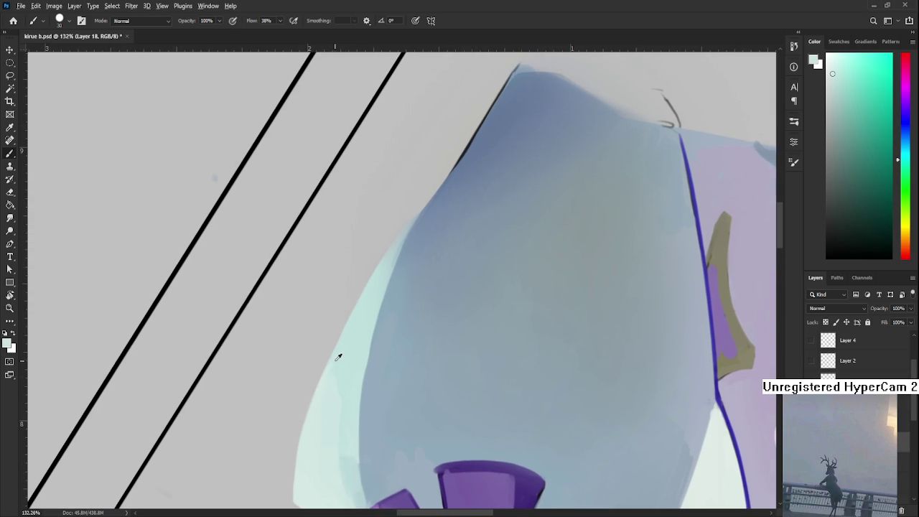
pyautogui.keyDown('alt'); pyautogui.click(341, 363); pyautogui.keyUp('alt')
pyautogui.keyDown('alt'); pyautogui.click(328, 390); pyautogui.keyUp('alt')
pyautogui.moveTo(345, 366); pyautogui.dragTo(330, 402)
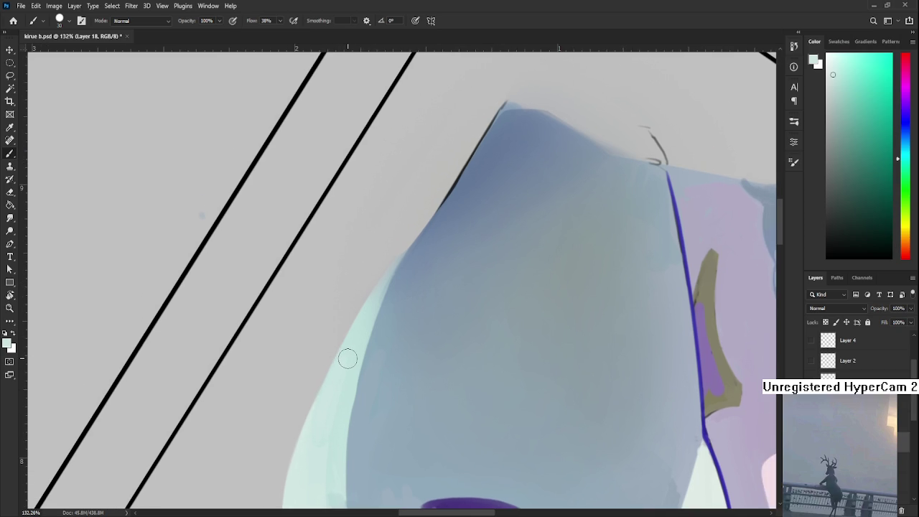
pyautogui.keyDown('alt'); pyautogui.click(358, 359); pyautogui.keyUp('alt')
# Set the brush to size 8 and sample the coat's blue-grey as the painting colour
pyautogui.scroll(-3, 389, 284)
pyautogui.scroll(2, 402, 277)
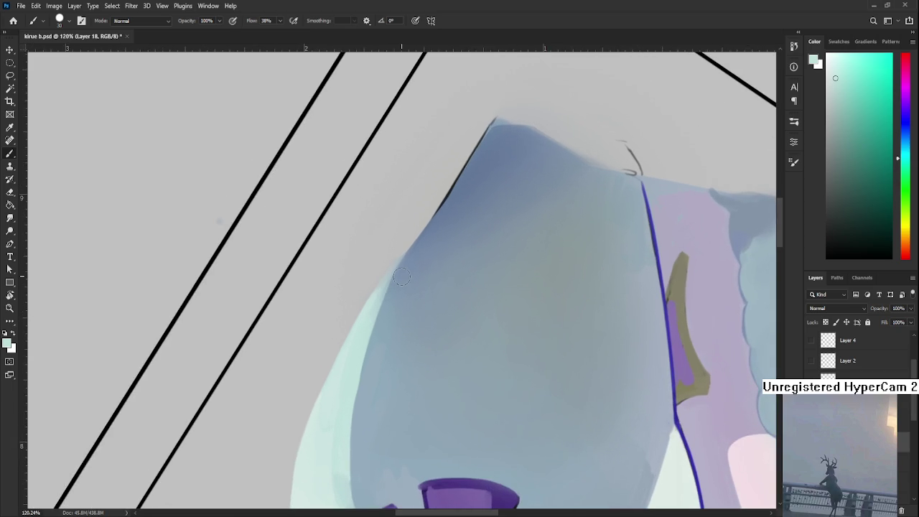
pyautogui.click(359, 327)
pyautogui.press('[')
pyautogui.press('[')
pyautogui.press('[')
pyautogui.keyDown('alt'); pyautogui.click(365, 324); pyautogui.keyUp('alt')
pyautogui.keyDown('alt'); pyautogui.click(402, 263); pyautogui.keyUp('alt')
pyautogui.scroll(-5, 387, 337)
# Rotate the canvas back upright and zoom in on the bow tip beside the hand
pyautogui.press('r')
pyautogui.moveTo(387, 337)
pyautogui.mouseDown()
pyautogui.moveTo(414, 371)
pyautogui.moveTo(474, 338)
pyautogui.mouseUp()
pyautogui.scroll(1, 473, 338)
pyautogui.scroll(2, 473, 338)
pyautogui.scroll(1, 473, 338)
pyautogui.scroll(-2, 473, 338)
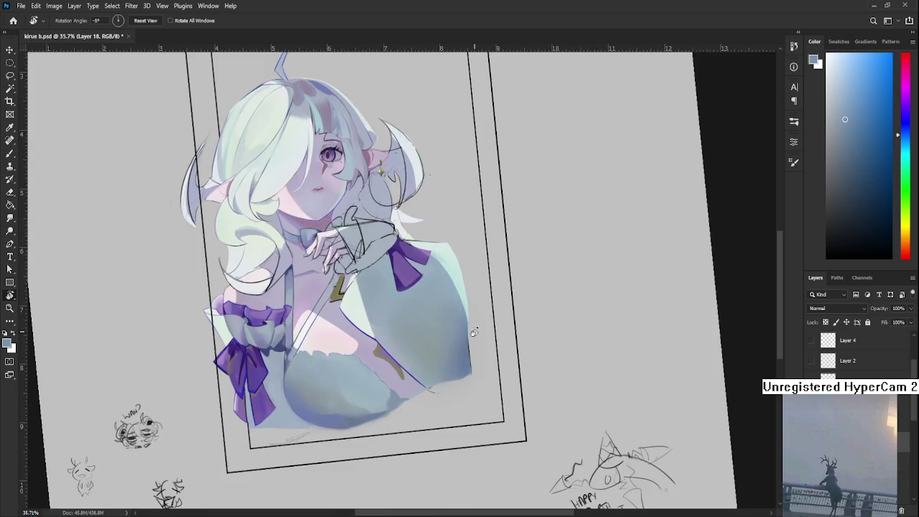
pyautogui.scroll(-1, 467, 331)
pyautogui.scroll(1, 445, 316)
pyautogui.scroll(2, 409, 341)
pyautogui.scroll(2, 409, 341)
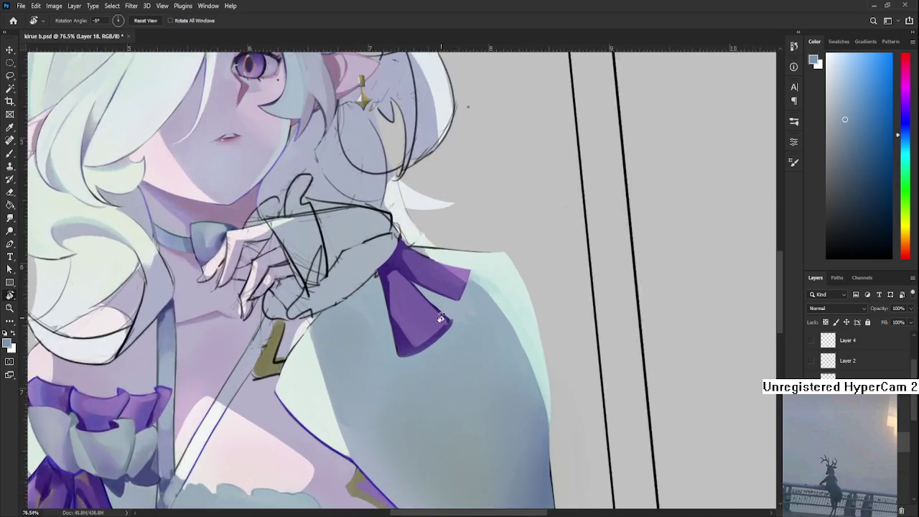
pyautogui.scroll(2, 446, 330)
pyautogui.moveTo(461, 320); pyautogui.dragTo(387, 380)
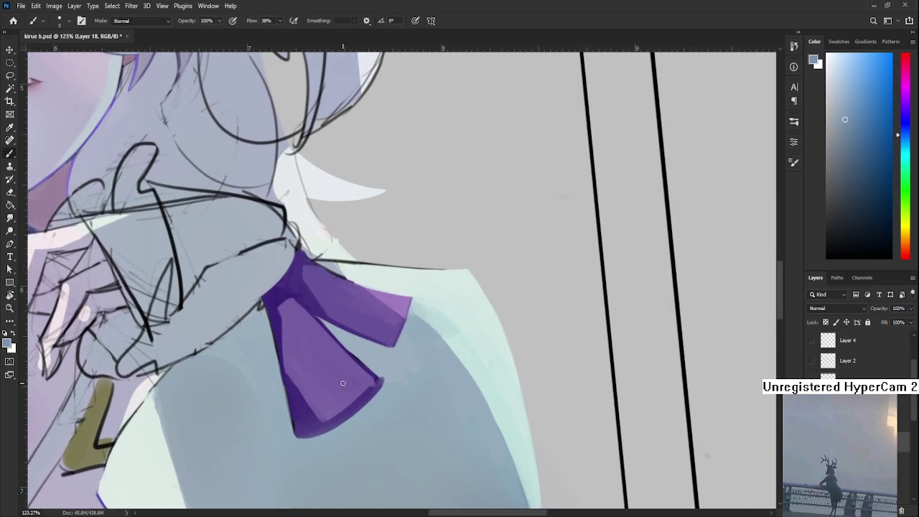
# Sample ribbon purples, repaint the bow's lower tail lighter, and fit the canvas in view
pyautogui.keyDown('alt'); pyautogui.click(386, 386); pyautogui.keyUp('alt')
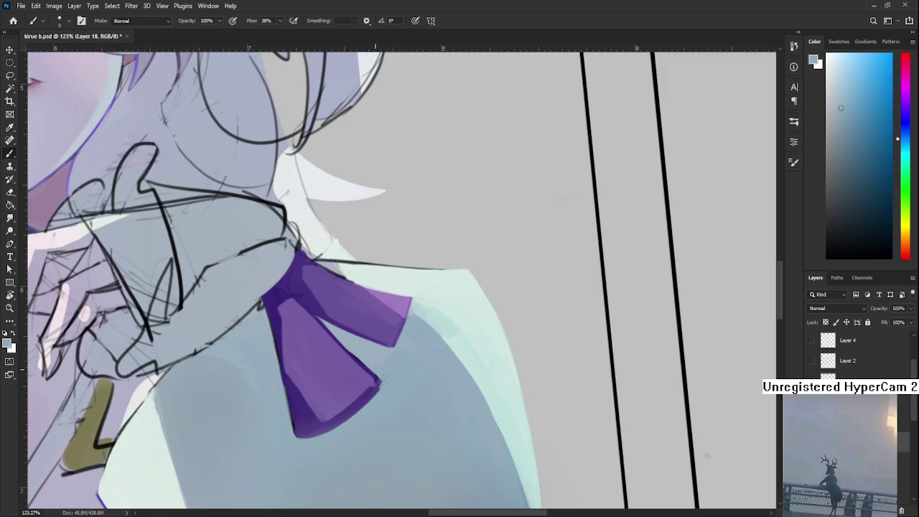
pyautogui.keyDown('alt'); pyautogui.click(379, 379); pyautogui.keyUp('alt')
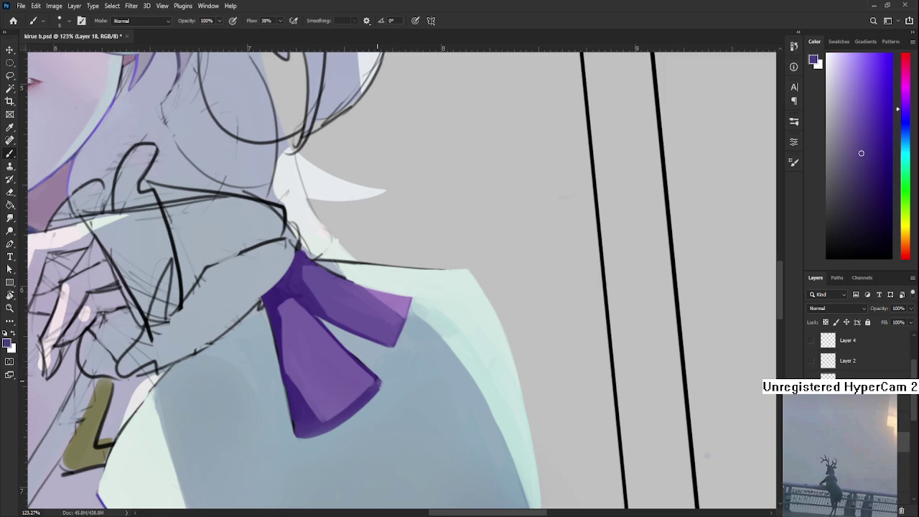
pyautogui.keyDown('alt'); pyautogui.click(293, 411); pyautogui.keyUp('alt')
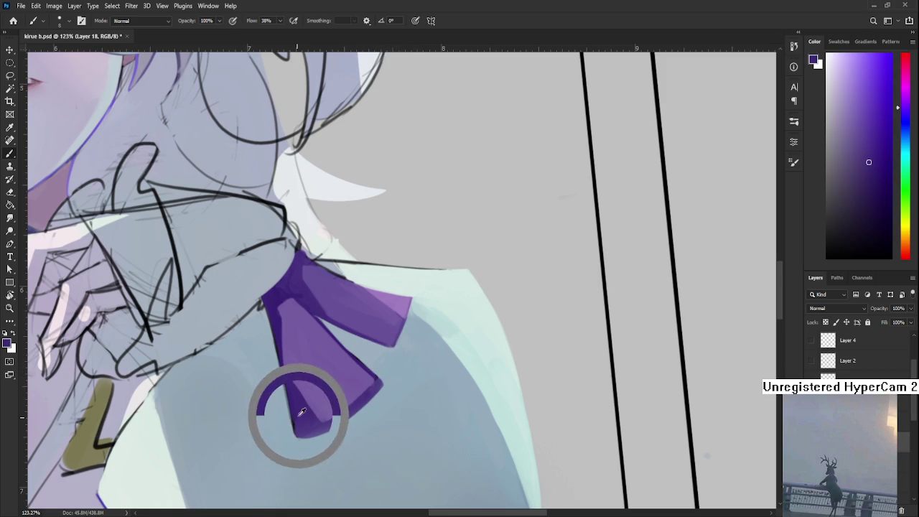
pyautogui.keyDown('alt'); pyautogui.click(326, 402); pyautogui.keyUp('alt')
pyautogui.moveTo(327, 403); pyautogui.dragTo(335, 378)
pyautogui.hotkey('ctrl', '0')
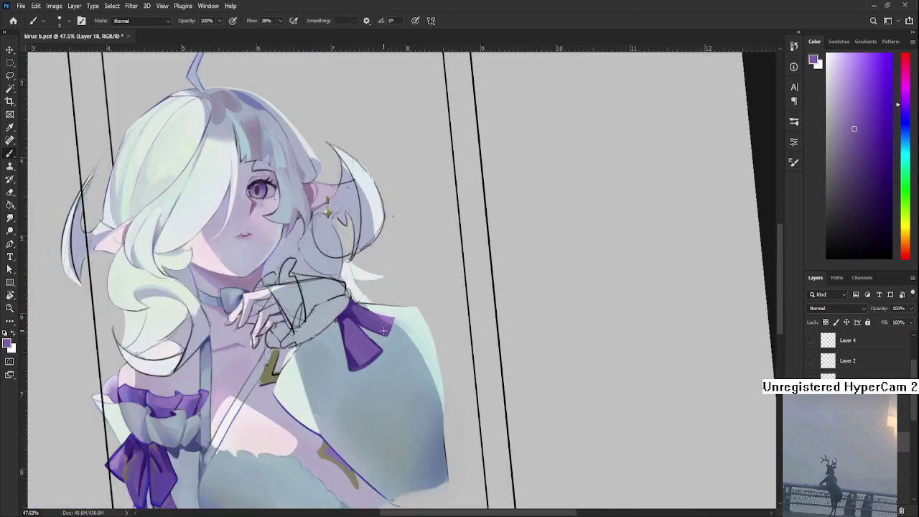
pyautogui.scroll(2, 415, 306)
pyautogui.scroll(2, 415, 303)
pyautogui.scroll(1, 415, 300)
pyautogui.scroll(-2, 416, 294)
pyautogui.scroll(-1, 415, 294)
pyautogui.scroll(-1, 416, 295)
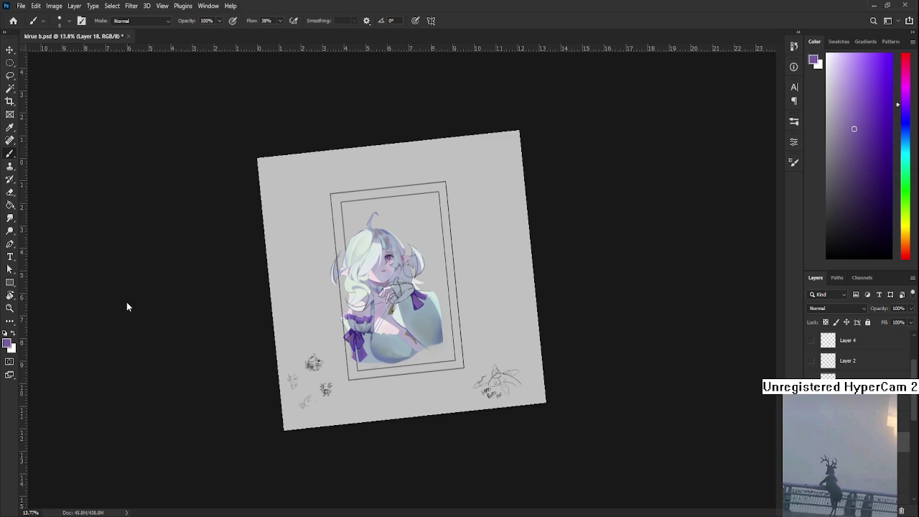
pyautogui.scroll(1, 392, 295)
pyautogui.scroll(1, 391, 295)
pyautogui.scroll(2, 391, 294)
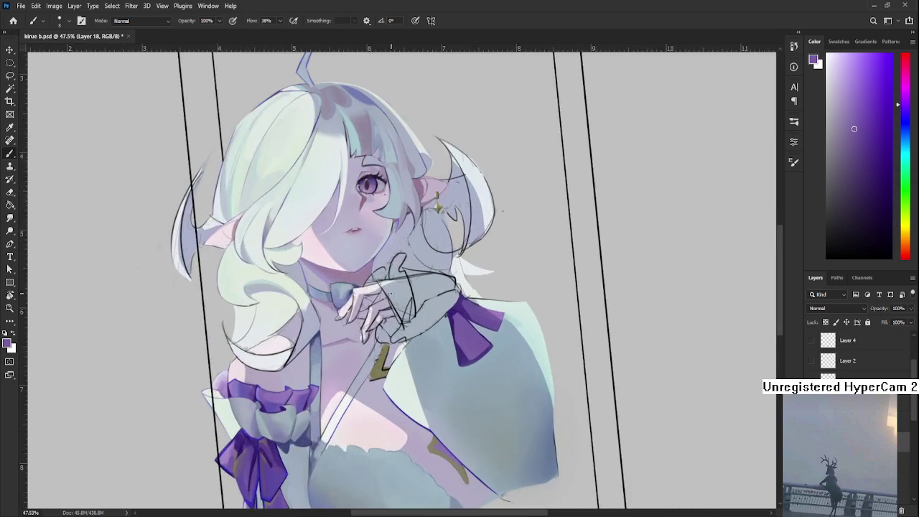
pyautogui.scroll(1, 391, 295)
pyautogui.scroll(-1, 391, 294)
pyautogui.scroll(-2, 391, 295)
pyautogui.scroll(-1, 391, 295)
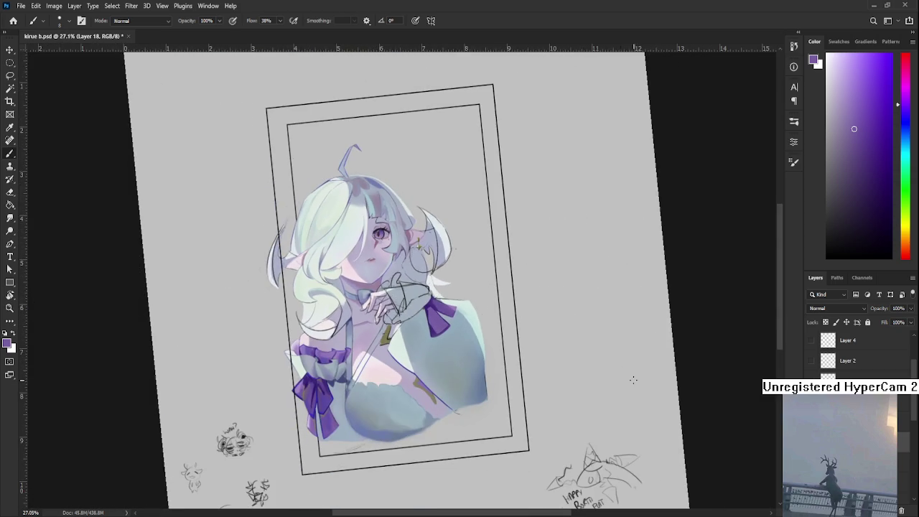
# Zoom in on the ribbon beneath the hand and sample a darker purple
pyautogui.scroll(1, 616, 395)
pyautogui.scroll(1, 615, 395)
pyautogui.scroll(1, 503, 402)
pyautogui.hscroll(-2, 431, 406)
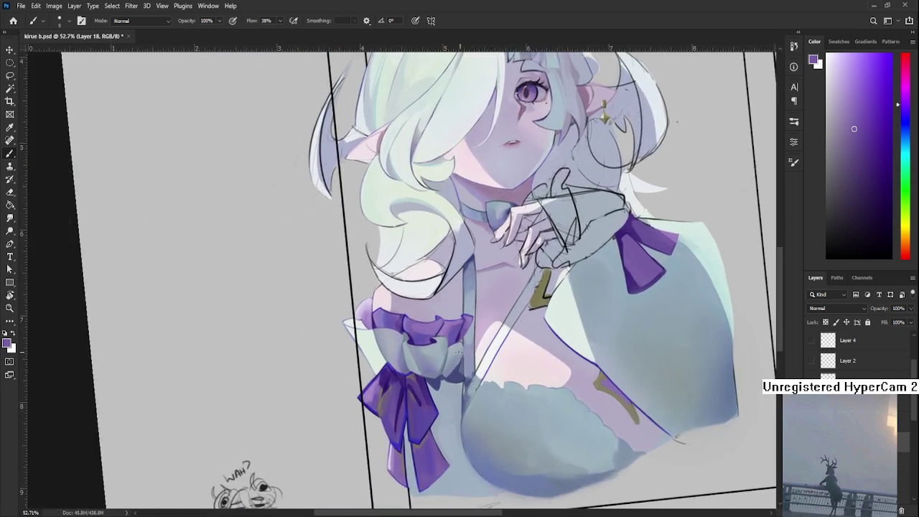
pyautogui.scroll(2, 386, 409)
pyautogui.scroll(1, 386, 410)
pyautogui.keyDown('alt'); pyautogui.click(366, 386); pyautogui.keyUp('alt')
pyautogui.keyDown('alt'); pyautogui.click(363, 386); pyautogui.keyUp('alt')
pyautogui.scroll(1, 363, 386)
# Tilt the view about 20 degrees and rework the ribbon's dark shading
pyautogui.press('r')
pyautogui.moveTo(363, 386)
pyautogui.mouseDown()
pyautogui.moveTo(475, 372)
pyautogui.moveTo(344, 389)
pyautogui.moveTo(373, 391)
pyautogui.moveTo(382, 451)
pyautogui.mouseUp()
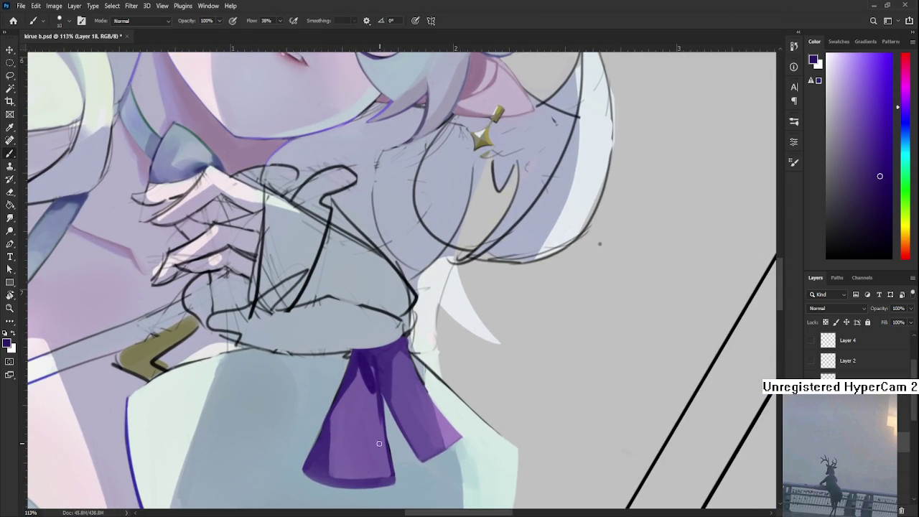
pyautogui.hotkey('ctrl', 'z')
pyautogui.press('r')
pyautogui.moveTo(377, 367); pyautogui.dragTo(360, 351)
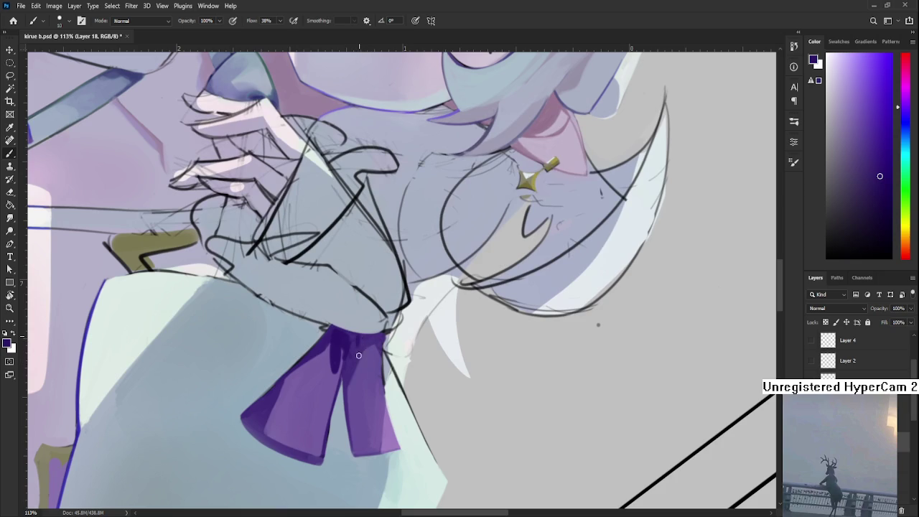
pyautogui.moveTo(360, 339); pyautogui.dragTo(358, 356)
# Sample a range of lighter and darker purples and a greyish lavender from the ribbon
pyautogui.keyDown('alt'); pyautogui.click(359, 339); pyautogui.keyUp('alt')
pyautogui.keyDown('alt'); pyautogui.click(382, 334); pyautogui.keyUp('alt')
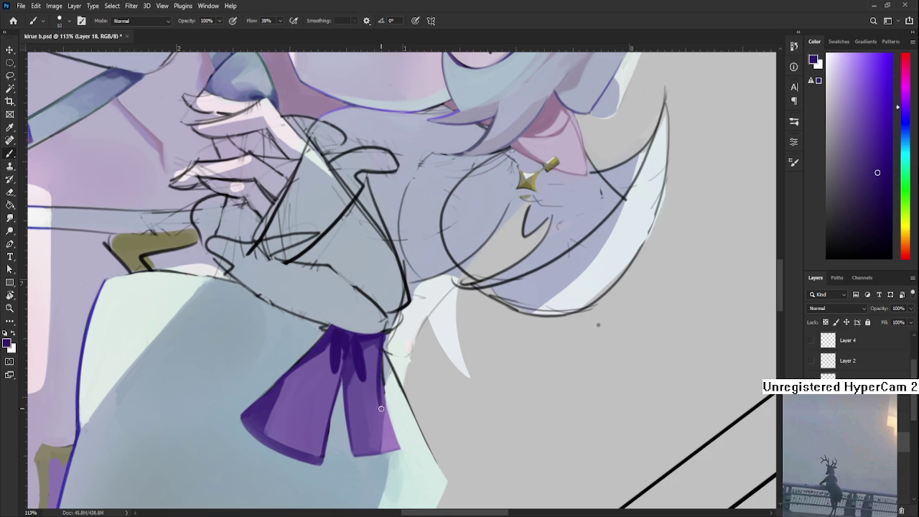
pyautogui.keyDown('alt'); pyautogui.click(384, 380); pyautogui.keyUp('alt')
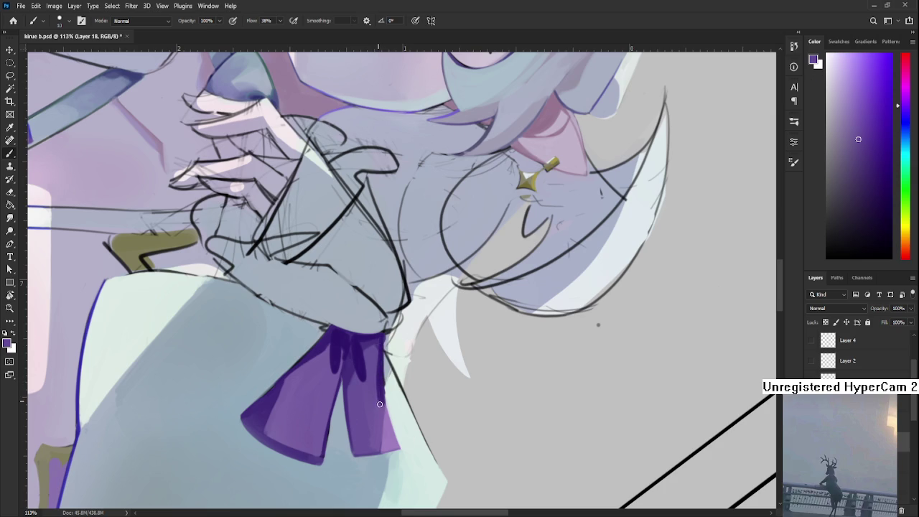
pyautogui.keyDown('alt'); pyautogui.click(382, 399); pyautogui.keyUp('alt')
pyautogui.keyDown('alt'); pyautogui.click(379, 385); pyautogui.keyUp('alt')
pyautogui.keyDown('alt'); pyautogui.click(375, 406); pyautogui.keyUp('alt')
pyautogui.keyDown('alt'); pyautogui.click(382, 387); pyautogui.keyUp('alt')
pyautogui.moveTo(390, 355); pyautogui.dragTo(385, 338)
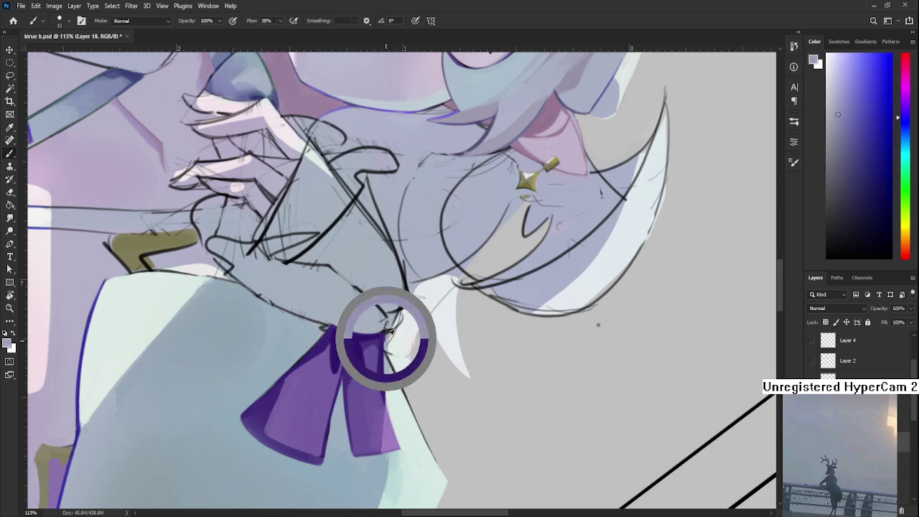
# Sample the blue-grey between the ribbon tails, undoing a light repaint on the tail
pyautogui.moveTo(385, 354)
pyautogui.mouseDown()
pyautogui.moveTo(339, 362)
pyautogui.moveTo(324, 353)
pyautogui.moveTo(294, 394)
pyautogui.mouseUp()
pyautogui.keyDown('alt'); pyautogui.click(301, 355); pyautogui.keyUp('alt')
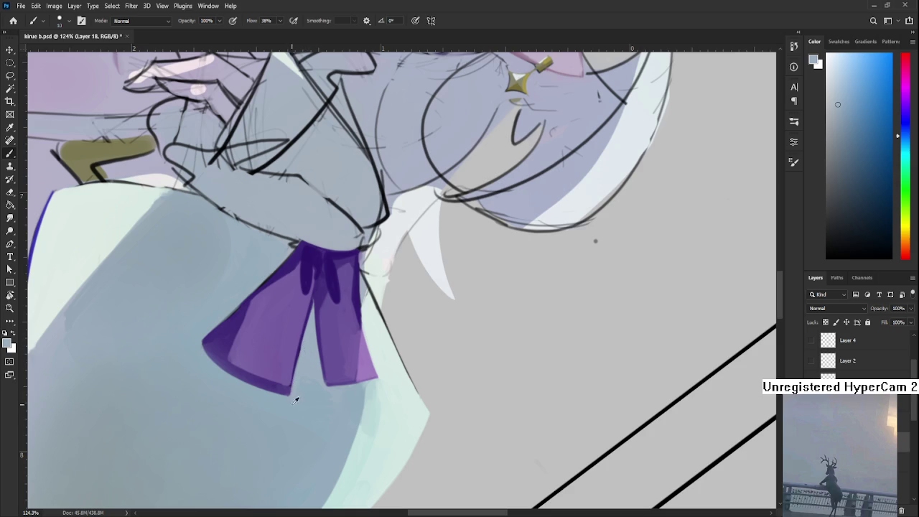
pyautogui.keyDown('alt'); pyautogui.click(308, 381); pyautogui.keyUp('alt')
pyautogui.hotkey('ctrl', 'z')
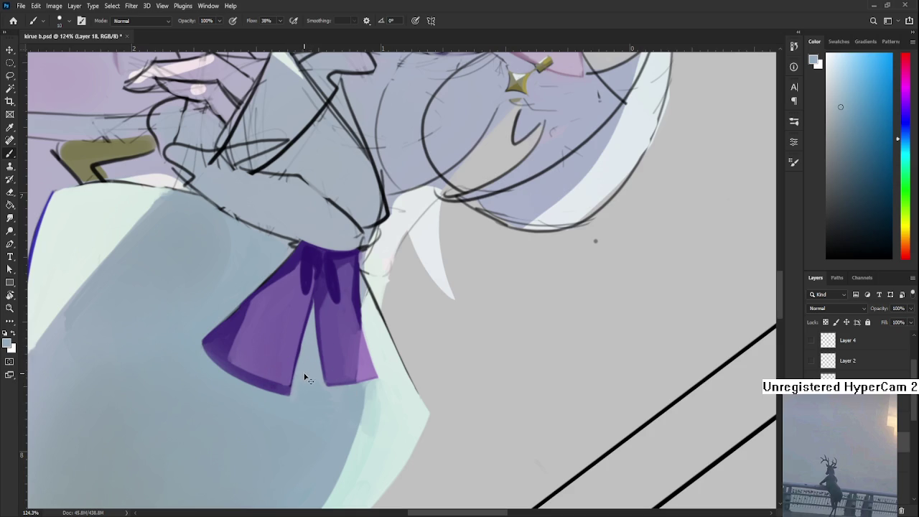
pyautogui.keyDown('alt'); pyautogui.click(302, 359); pyautogui.keyUp('alt')
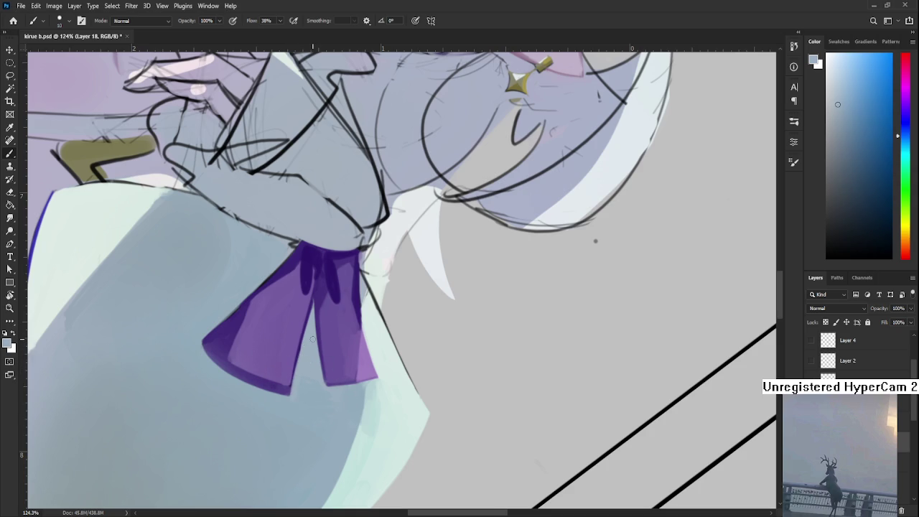
pyautogui.scroll(-5, 312, 337)
# Rotate the view the other way, zoom in, and sample purple from the ribbon
pyautogui.press('r')
pyautogui.moveTo(313, 338)
pyautogui.mouseDown()
pyautogui.moveTo(484, 236)
pyautogui.moveTo(364, 314)
pyautogui.moveTo(288, 395)
pyautogui.moveTo(283, 376)
pyautogui.mouseUp()
pyautogui.scroll(1, 364, 314)
pyautogui.scroll(2, 364, 314)
pyautogui.scroll(2, 363, 314)
pyautogui.scroll(2, 287, 396)
pyautogui.press('b')
pyautogui.keyDown('alt'); pyautogui.click(286, 397); pyautogui.keyUp('alt')
# Sample a dark blue and darken the ribbon's left edge
pyautogui.moveTo(509, 318); pyautogui.dragTo(366, 371)
pyautogui.scroll(2, 446, 334)
pyautogui.moveTo(447, 334)
pyautogui.mouseDown()
pyautogui.moveTo(390, 352)
pyautogui.moveTo(383, 371)
pyautogui.moveTo(312, 393)
pyautogui.moveTo(281, 386)
pyautogui.moveTo(354, 344)
pyautogui.mouseUp()
pyautogui.keyDown('alt'); pyautogui.click(291, 390); pyautogui.keyUp('alt')
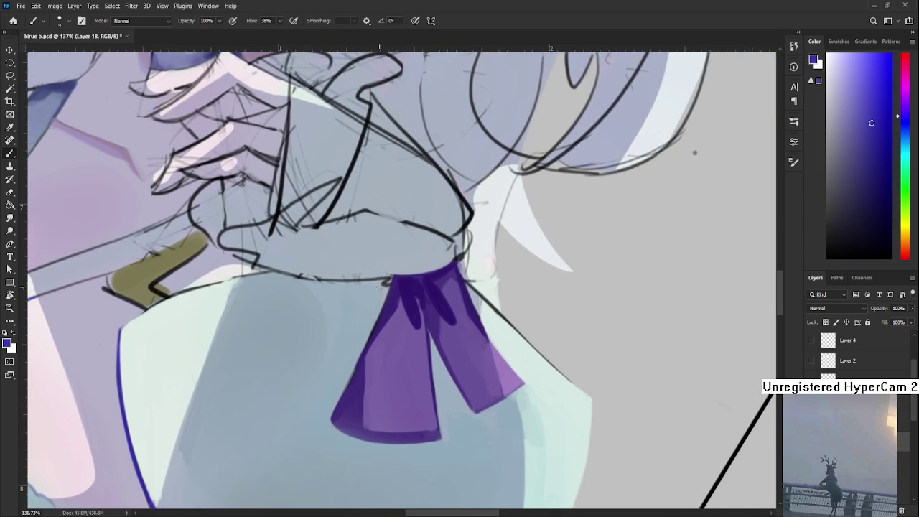
pyautogui.moveTo(391, 287); pyautogui.dragTo(338, 403)
pyautogui.moveTo(378, 324)
pyautogui.mouseDown()
pyautogui.moveTo(393, 288)
pyautogui.moveTo(340, 414)
pyautogui.moveTo(327, 338)
pyautogui.moveTo(389, 413)
pyautogui.mouseUp()
# Retry the dark-blue outline along the ribbon's left edge, undoing each attempt
pyautogui.hotkey('ctrl', 'z')
pyautogui.moveTo(325, 335); pyautogui.dragTo(399, 413)
pyautogui.hotkey('ctrl', 'z')
pyautogui.moveTo(325, 335); pyautogui.dragTo(402, 411)
pyautogui.hotkey('ctrl', 'z')
pyautogui.press('r')
pyautogui.moveTo(371, 381)
pyautogui.mouseDown()
pyautogui.moveTo(396, 383)
pyautogui.moveTo(322, 383)
pyautogui.moveTo(314, 353)
pyautogui.mouseUp()
pyautogui.press('b')
pyautogui.moveTo(312, 295); pyautogui.dragTo(304, 359)
pyautogui.hotkey('ctrl', 'z')
pyautogui.moveTo(312, 295)
pyautogui.mouseDown()
pyautogui.moveTo(320, 410)
pyautogui.moveTo(303, 354)
pyautogui.moveTo(328, 409)
pyautogui.moveTo(417, 380)
pyautogui.mouseUp()
pyautogui.hotkey('ctrl', 'z')
# Sample light blue-greys from the dress and the dark blue-purple of the ribbon edge
pyautogui.press('r')
pyautogui.press('b')
pyautogui.keyDown('alt'); pyautogui.click(371, 382); pyautogui.keyUp('alt')
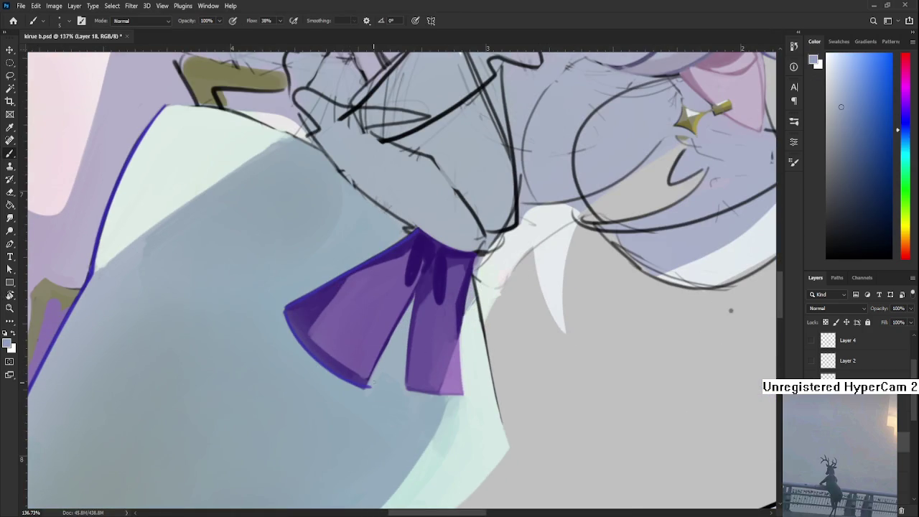
pyautogui.keyDown('alt'); pyautogui.click(379, 372); pyautogui.keyUp('alt')
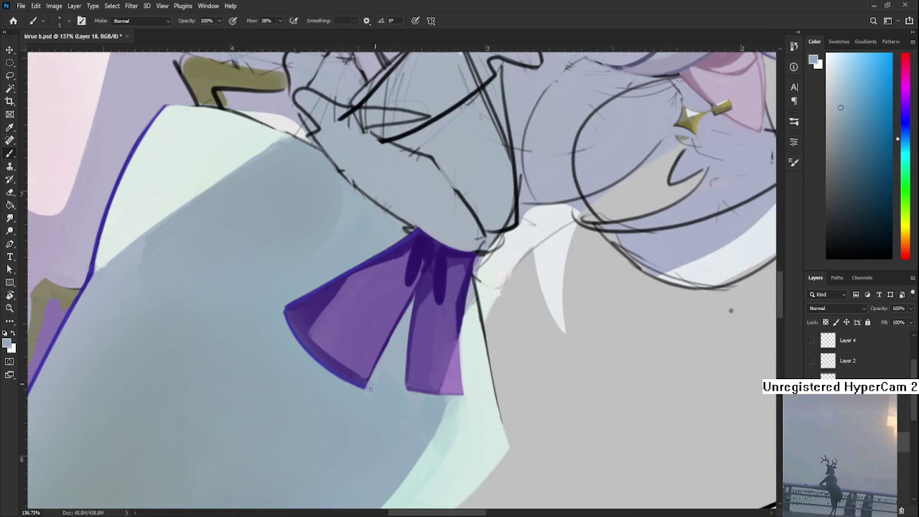
pyautogui.keyDown('alt'); pyautogui.click(360, 263); pyautogui.keyUp('alt')
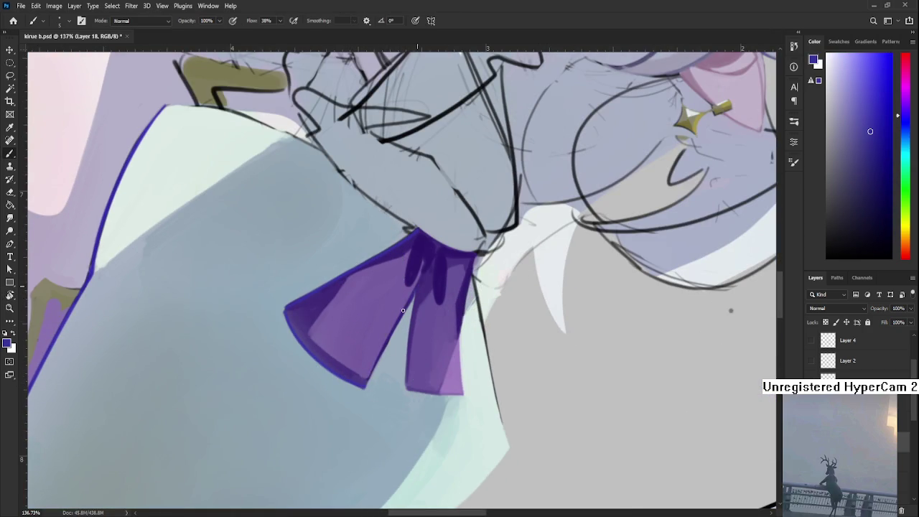
pyautogui.scroll(-3, 419, 290)
pyautogui.scroll(-3, 420, 291)
# Rotate the canvas back near upright and frame the large left purple bow
pyautogui.press('r')
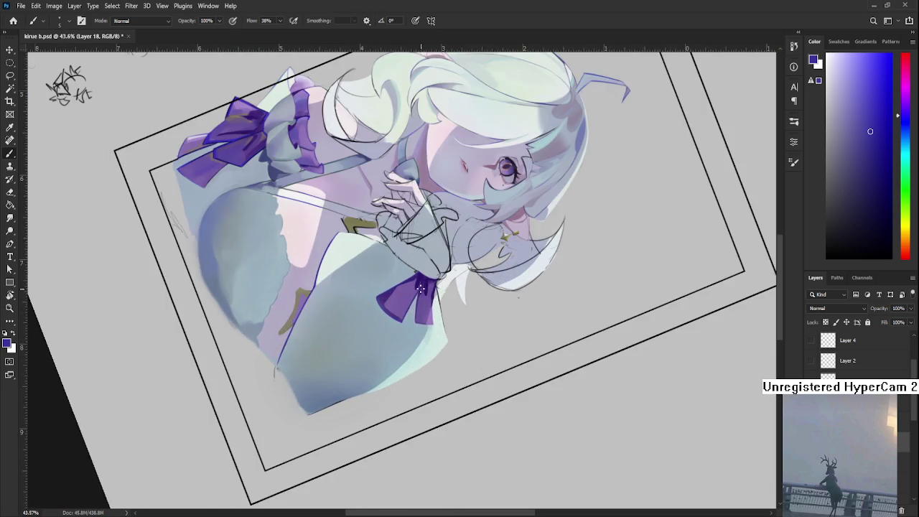
pyautogui.moveTo(420, 289)
pyautogui.mouseDown()
pyautogui.moveTo(493, 297)
pyautogui.moveTo(327, 295)
pyautogui.mouseUp()
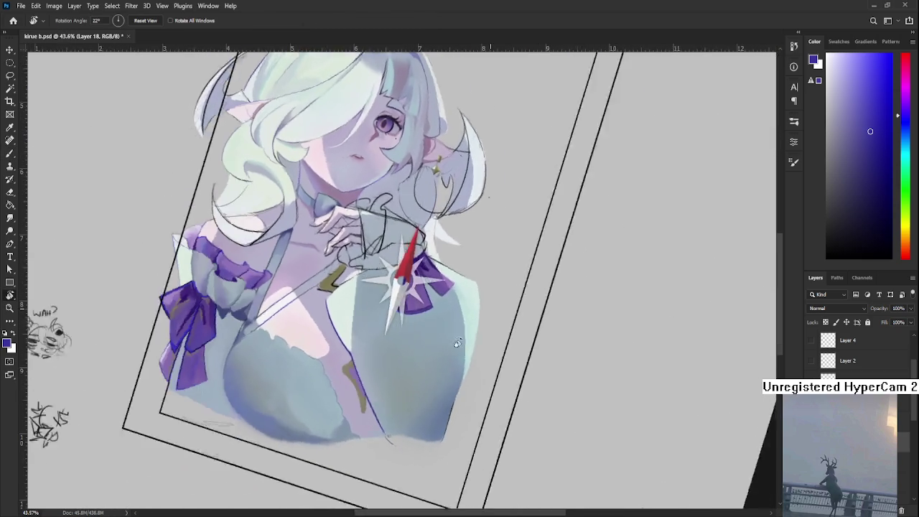
pyautogui.scroll(3, 390, 353)
pyautogui.scroll(2, 390, 352)
pyautogui.scroll(2, 390, 353)
pyautogui.moveTo(424, 337); pyautogui.dragTo(517, 344)
pyautogui.scroll(-1, 518, 344)
pyautogui.press('b')
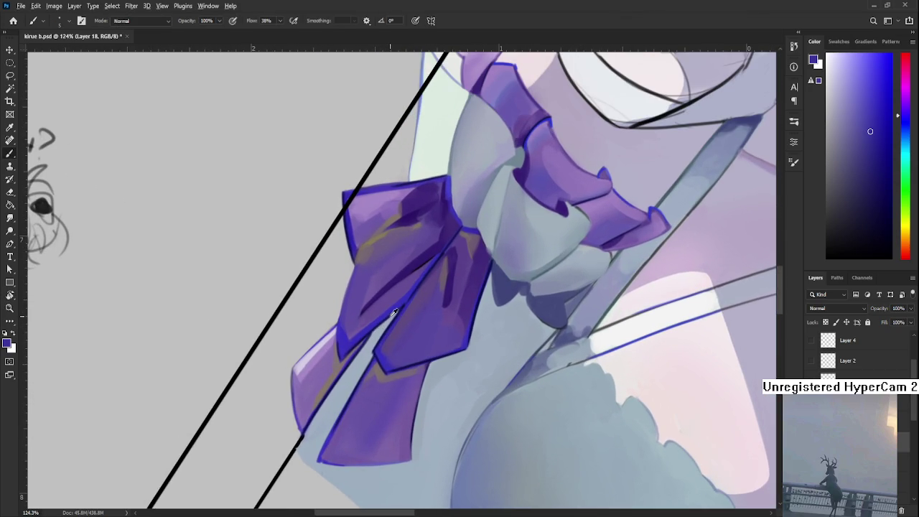
pyautogui.scroll(-1, 433, 307)
pyautogui.scroll(-2, 434, 307)
pyautogui.scroll(-2, 433, 307)
pyautogui.scroll(2, 481, 324)
pyautogui.scroll(1, 481, 324)
pyautogui.scroll(1, 480, 324)
pyautogui.scroll(1, 481, 324)
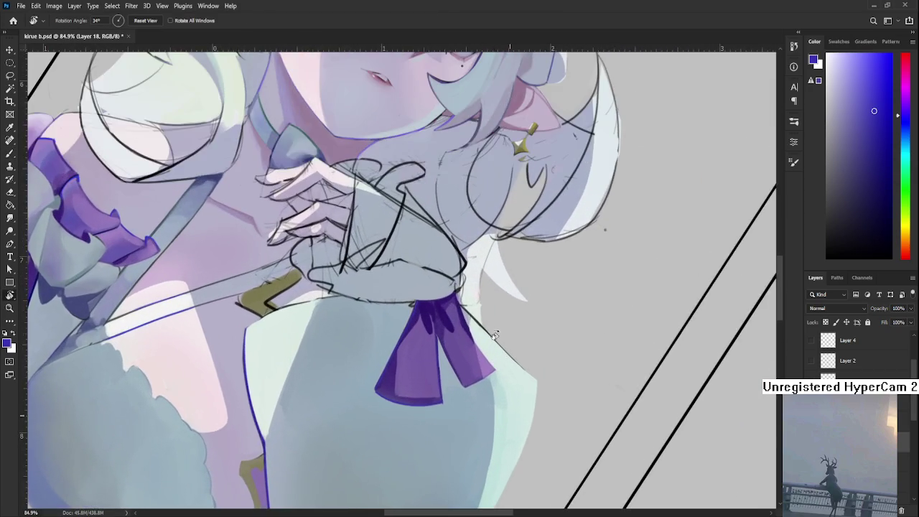
pyautogui.scroll(1, 480, 324)
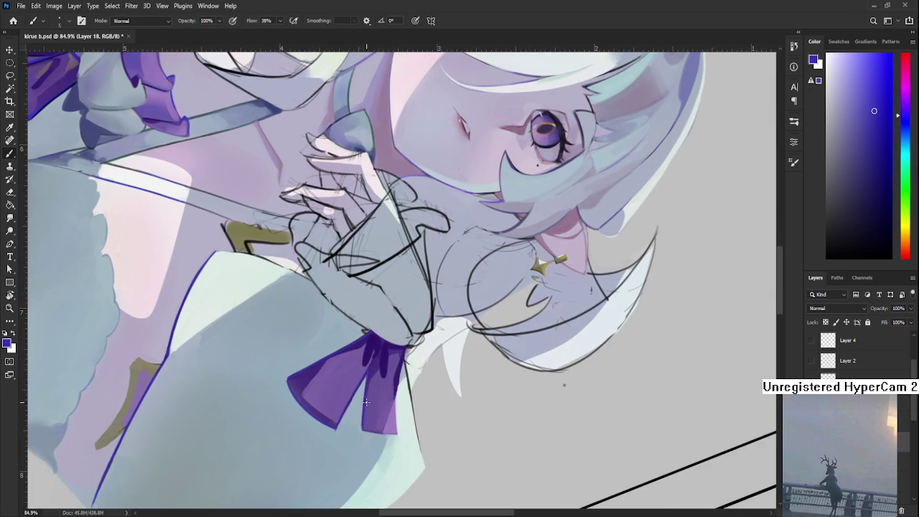
pyautogui.moveTo(354, 388)
pyautogui.mouseDown()
pyautogui.moveTo(504, 411)
pyautogui.moveTo(488, 347)
pyautogui.mouseUp()
pyautogui.scroll(-3, 445, 395)
pyautogui.press('r')
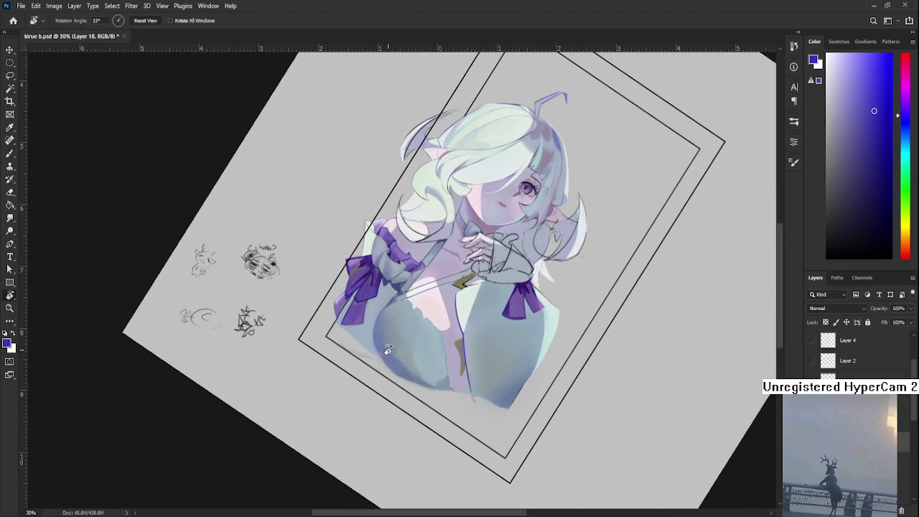
pyautogui.scroll(3, 380, 348)
pyautogui.scroll(3, 380, 348)
pyautogui.press('b')
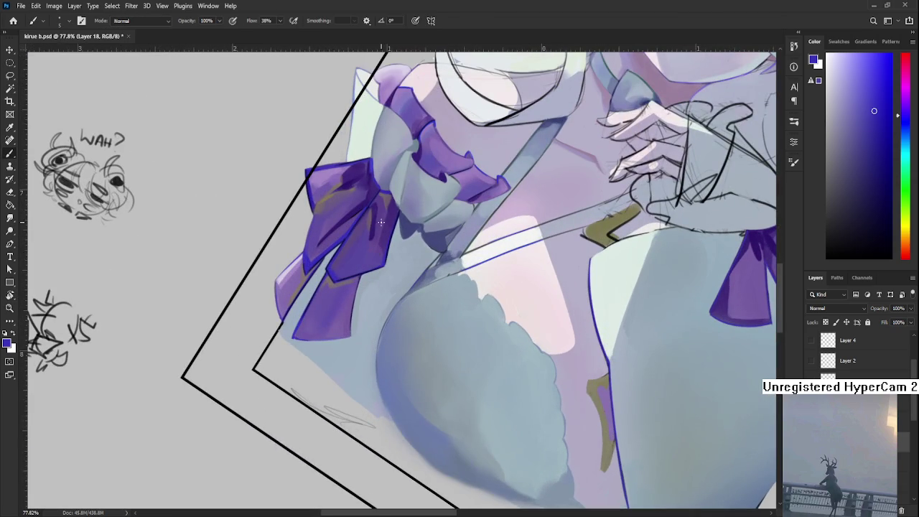
# Sample olive from the bow and paint olive strokes down the ribbon
pyautogui.keyDown('alt'); pyautogui.click(318, 194); pyautogui.keyUp('alt')
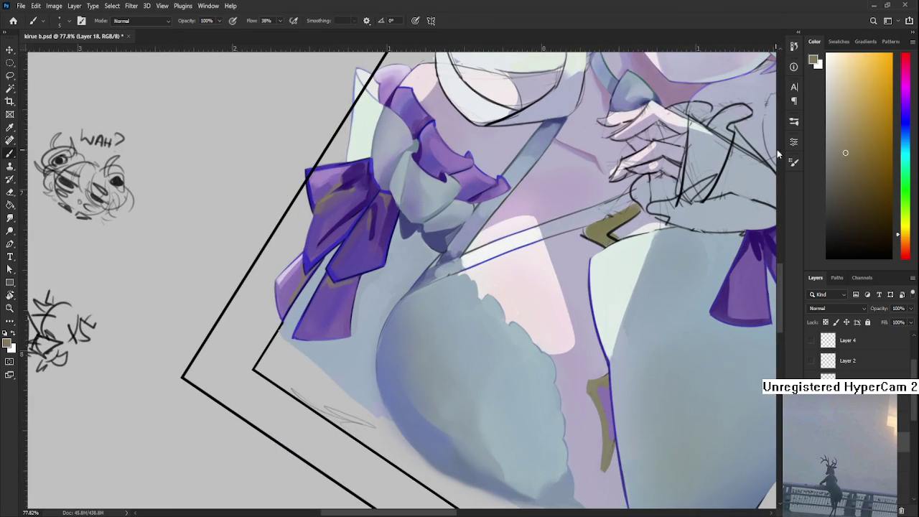
pyautogui.scroll(2, 570, 281)
pyautogui.scroll(2, 496, 318)
pyautogui.scroll(2, 561, 335)
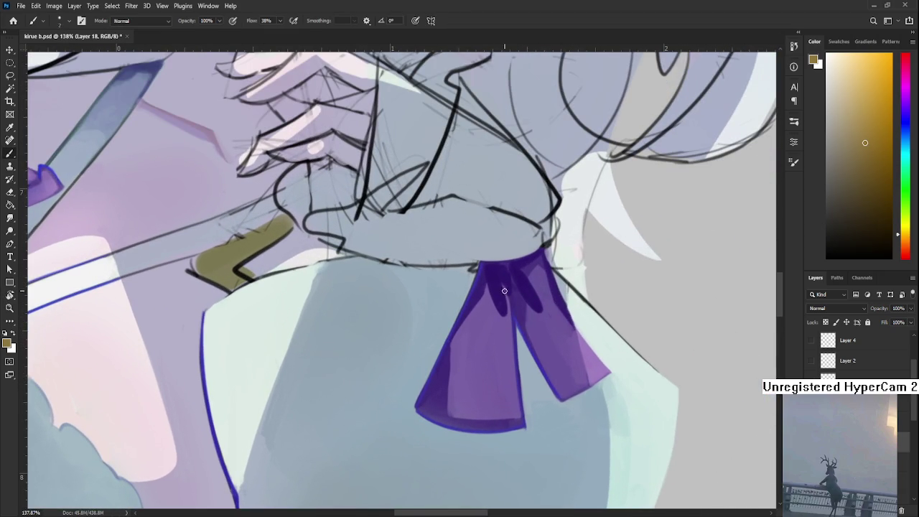
pyautogui.moveTo(483, 287)
pyautogui.mouseDown()
pyautogui.moveTo(496, 327)
pyautogui.moveTo(431, 301)
pyautogui.moveTo(395, 320)
pyautogui.mouseUp()
pyautogui.keyDown('alt'); pyautogui.click(493, 329); pyautogui.keyUp('alt')
pyautogui.scroll(-3, 495, 343)
pyautogui.scroll(3, 425, 291)
pyautogui.keyDown('alt'); pyautogui.click(426, 291); pyautogui.keyUp('alt')
# Sample purples and grey-pinks from the bow, then lengthen the brown ribbon stroke
pyautogui.keyDown('alt'); pyautogui.click(421, 283); pyautogui.keyUp('alt')
pyautogui.keyDown('alt'); pyautogui.click(426, 274); pyautogui.keyUp('alt')
pyautogui.keyDown('alt'); pyautogui.click(411, 300); pyautogui.keyUp('alt')
pyautogui.keyDown('alt'); pyautogui.click(432, 275); pyautogui.keyUp('alt')
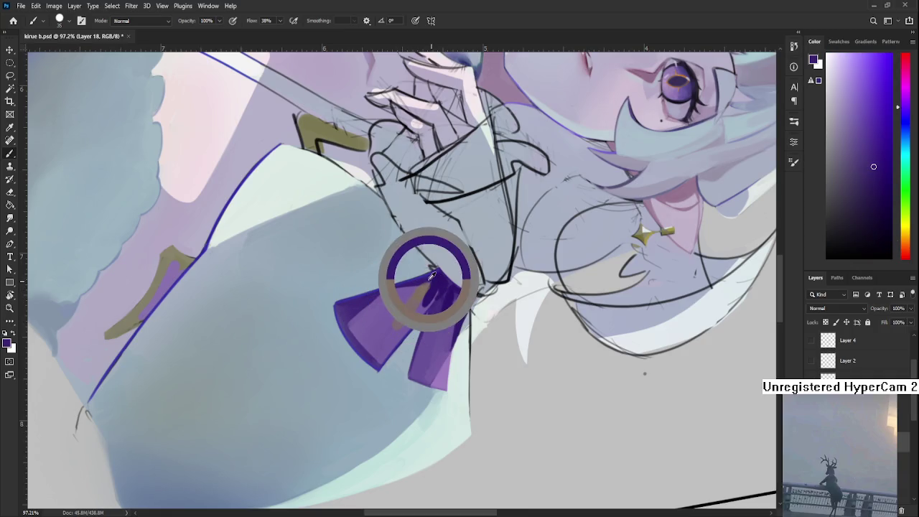
pyautogui.keyDown('alt'); pyautogui.click(407, 308); pyautogui.keyUp('alt')
pyautogui.keyDown('alt'); pyautogui.click(399, 304); pyautogui.keyUp('alt')
pyautogui.keyDown('alt'); pyautogui.click(409, 300); pyautogui.keyUp('alt')
pyautogui.keyDown('alt'); pyautogui.click(386, 319); pyautogui.keyUp('alt')
pyautogui.keyDown('alt'); pyautogui.click(417, 301); pyautogui.keyUp('alt')
pyautogui.moveTo(422, 292); pyautogui.dragTo(377, 359)
# Dab brownish shading onto the ribbon's lower tail
pyautogui.keyDown('alt'); pyautogui.click(420, 293); pyautogui.keyUp('alt')
pyautogui.keyDown('alt'); pyautogui.click(407, 325); pyautogui.keyUp('alt')
pyautogui.keyDown('alt'); pyautogui.click(410, 316); pyautogui.keyUp('alt')
pyautogui.moveTo(444, 336)
pyautogui.mouseDown()
pyautogui.moveTo(426, 341)
pyautogui.moveTo(396, 382)
pyautogui.mouseUp()
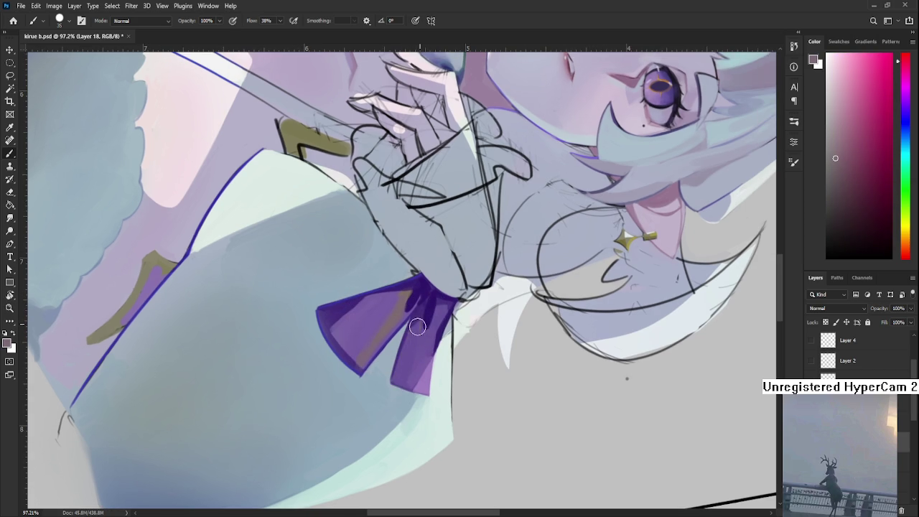
pyautogui.keyDown('alt'); pyautogui.click(417, 332); pyautogui.keyUp('alt')
# Resample several purples from the bow and ribbon, then zoom out and rotate the view
pyautogui.keyDown('alt'); pyautogui.click(416, 332); pyautogui.keyUp('alt')
pyautogui.keyDown('alt'); pyautogui.click(426, 325); pyautogui.keyUp('alt')
pyautogui.keyDown('alt'); pyautogui.click(416, 338); pyautogui.keyUp('alt')
pyautogui.keyDown('alt'); pyautogui.click(427, 335); pyautogui.keyUp('alt')
pyautogui.keyDown('alt'); pyautogui.click(420, 315); pyautogui.keyUp('alt')
pyautogui.keyDown('alt'); pyautogui.click(425, 324); pyautogui.keyUp('alt')
pyautogui.scroll(-6, 417, 324)
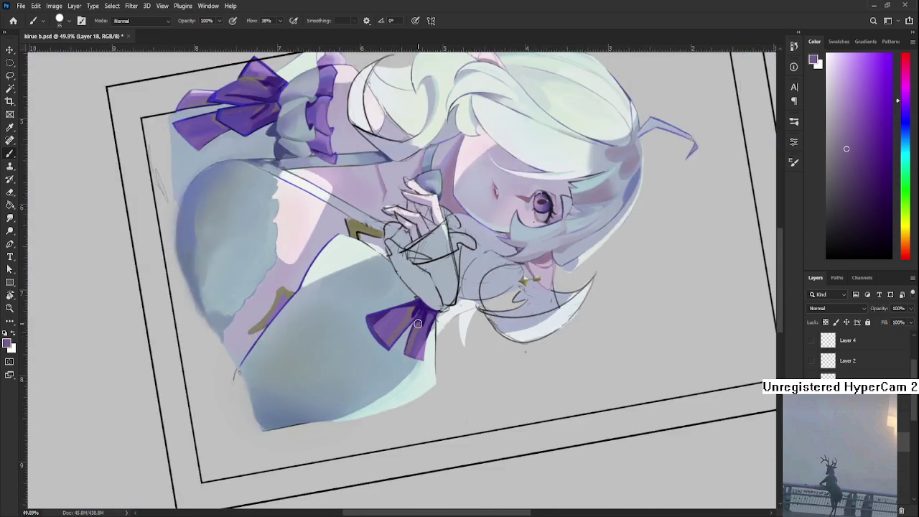
pyautogui.press('r')
pyautogui.moveTo(545, 431)
pyautogui.mouseDown()
pyautogui.moveTo(574, 405)
pyautogui.moveTo(589, 353)
pyautogui.mouseUp()
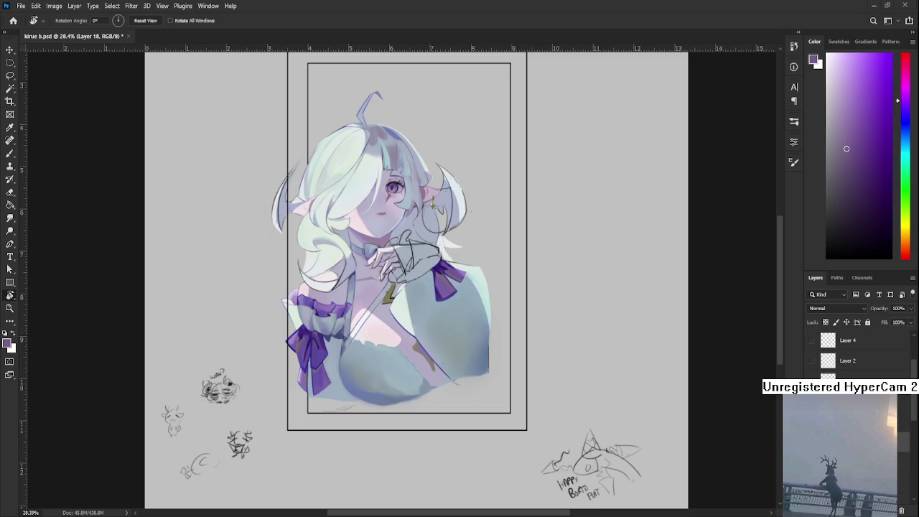
pyautogui.scroll(5, 377, 359)
pyautogui.moveTo(376, 359)
pyautogui.mouseDown()
pyautogui.moveTo(388, 390)
pyautogui.moveTo(441, 350)
pyautogui.mouseUp()
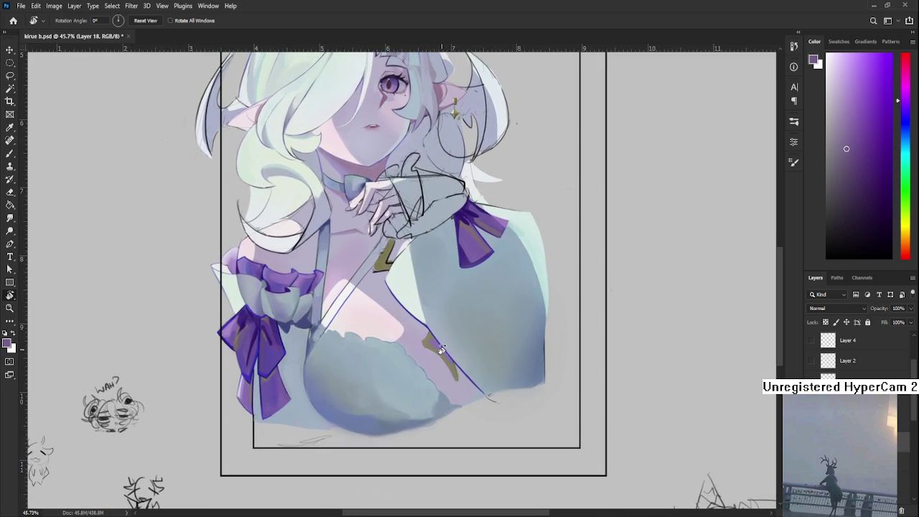
pyautogui.scroll(2, 441, 350)
pyautogui.moveTo(480, 273); pyautogui.dragTo(402, 409)
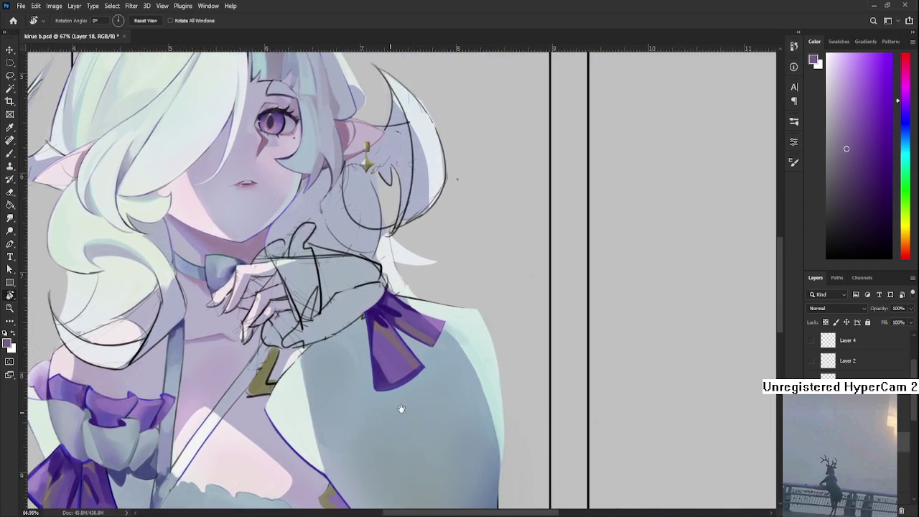
pyautogui.scroll(1, 456, 377)
pyautogui.moveTo(382, 349); pyautogui.dragTo(373, 381)
pyautogui.press('b')
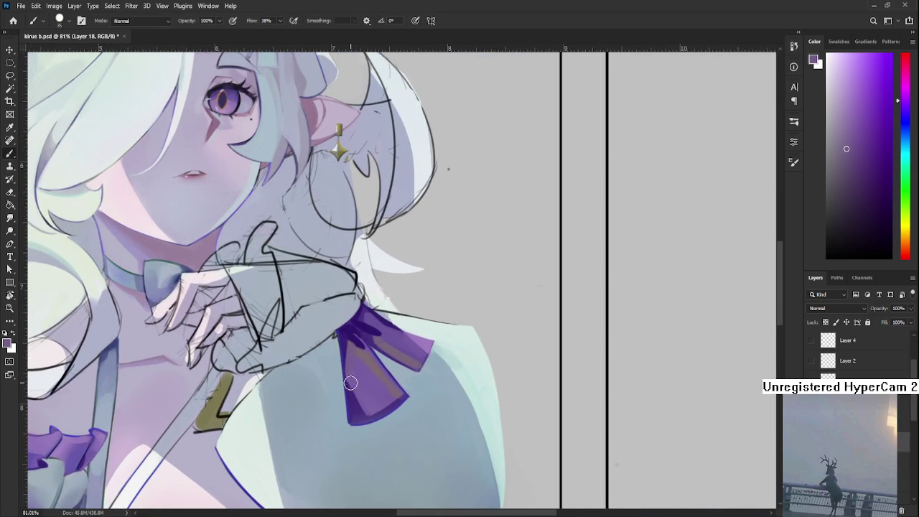
pyautogui.keyDown('alt'); pyautogui.click(360, 349); pyautogui.keyUp('alt')
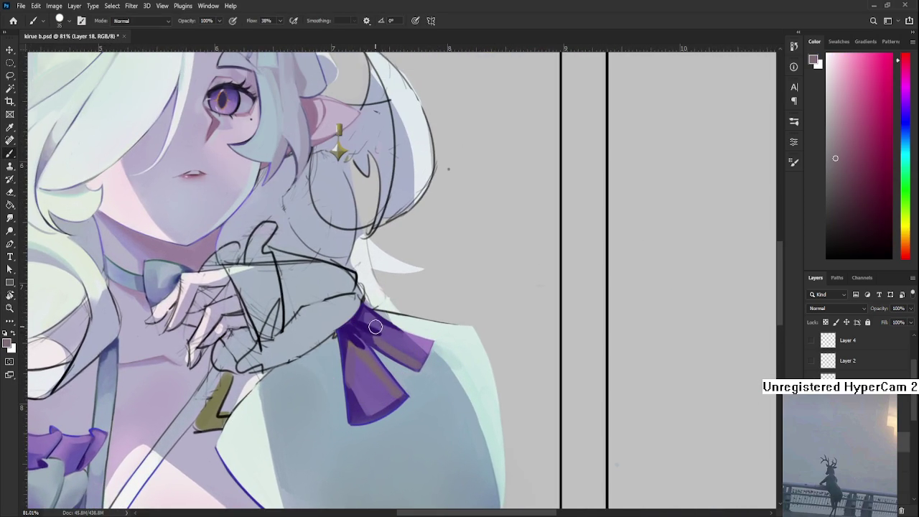
pyautogui.keyDown('alt'); pyautogui.click(369, 320); pyautogui.keyUp('alt')
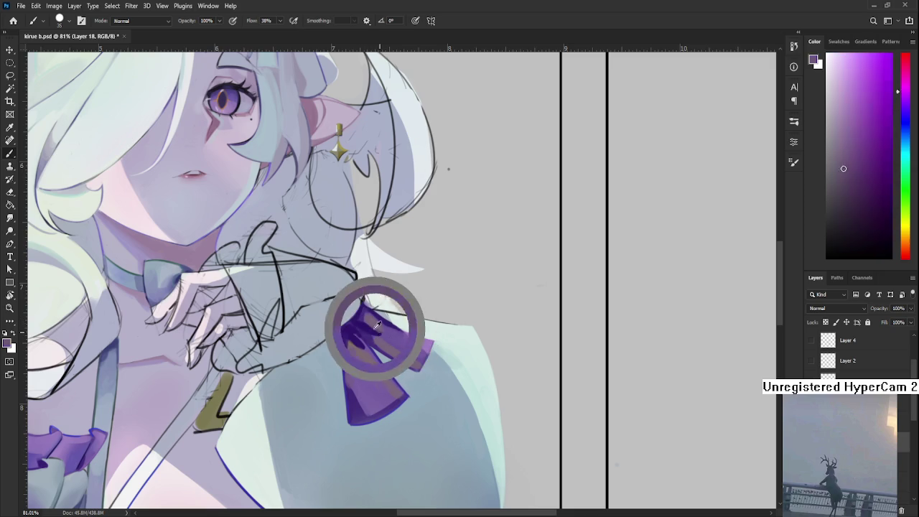
pyautogui.keyDown('alt'); pyautogui.click(375, 323); pyautogui.keyUp('alt')
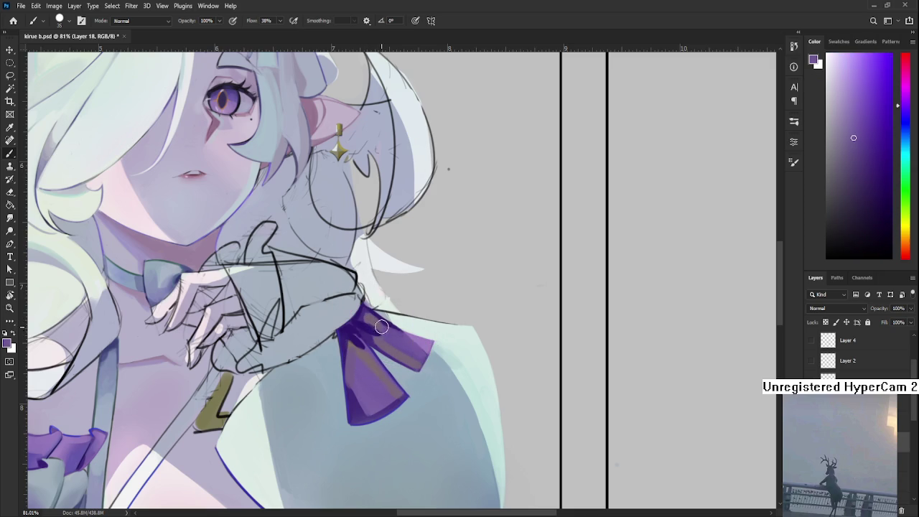
pyautogui.scroll(-5, 452, 335)
pyautogui.moveTo(402, 345); pyautogui.dragTo(522, 331)
pyautogui.scroll(2, 458, 377)
pyautogui.scroll(2, 457, 377)
pyautogui.scroll(1, 453, 372)
pyautogui.scroll(1, 442, 363)
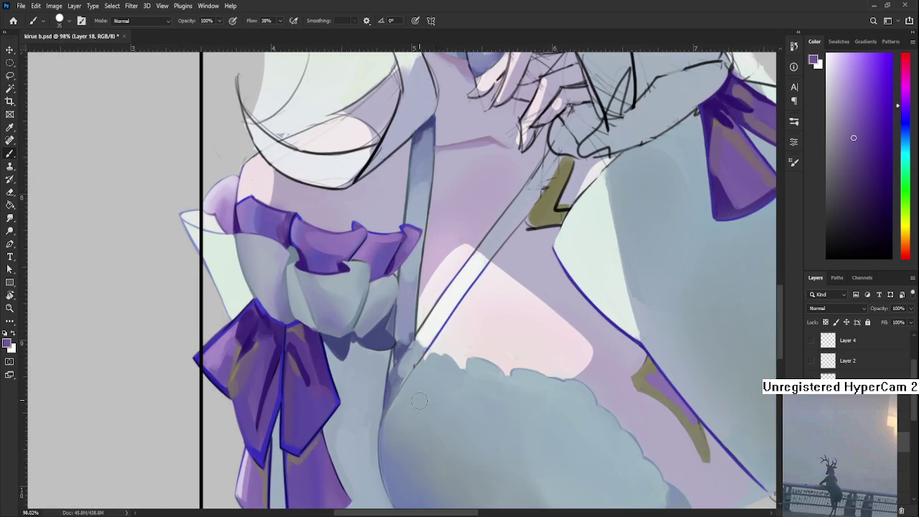
pyautogui.scroll(1, 430, 356)
pyautogui.scroll(-1, 430, 356)
pyautogui.moveTo(582, 253); pyautogui.dragTo(496, 375)
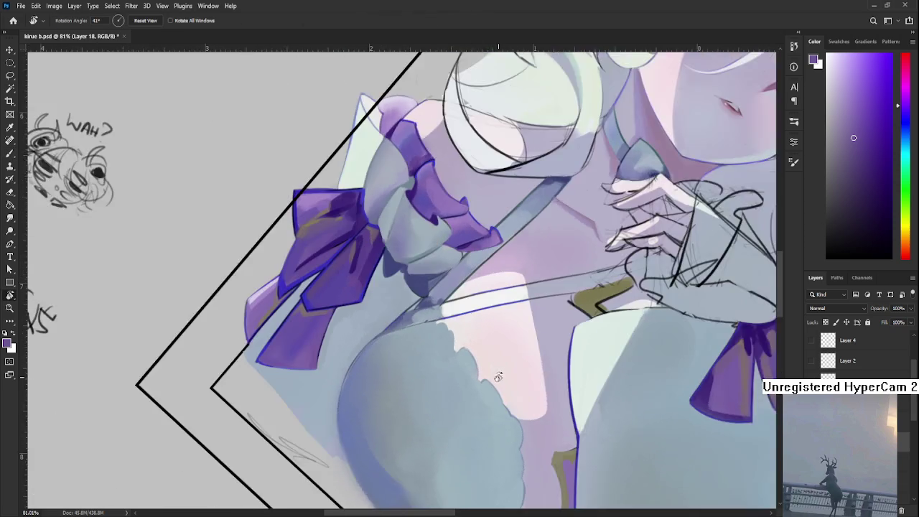
# Sample the blue outline colour and make the brush smaller for fine lines
pyautogui.scroll(2, 467, 319)
pyautogui.keyDown('alt'); pyautogui.click(444, 290); pyautogui.keyUp('alt')
pyautogui.keyDown('alt'); pyautogui.click(454, 285); pyautogui.keyUp('alt')
pyautogui.keyDown('alt'); pyautogui.click(441, 283); pyautogui.keyUp('alt')
pyautogui.moveTo(441, 283); pyautogui.dragTo(392, 310)
pyautogui.keyDown('alt'); pyautogui.click(382, 310); pyautogui.keyUp('alt')
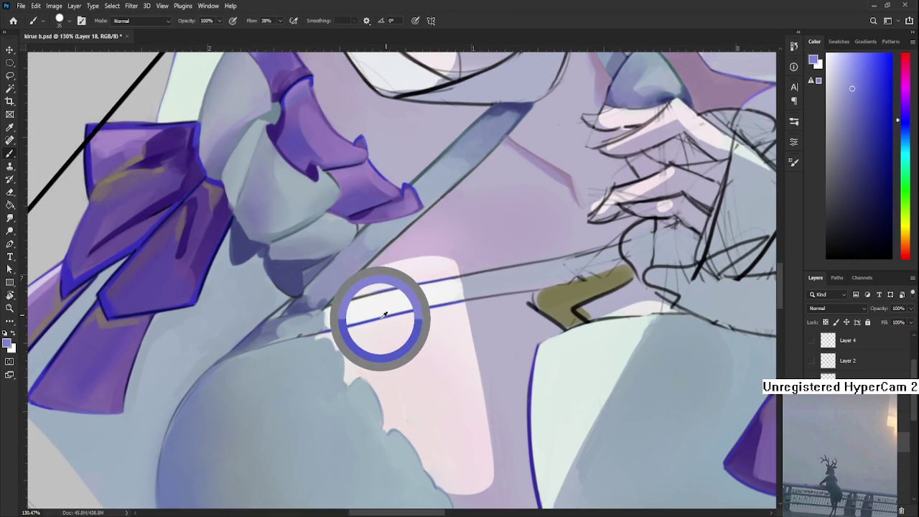
pyautogui.press('[')
pyautogui.press('[')
pyautogui.press('[')
# Paint the scalloped blue outline down and right along the lace edge, redoing short arcs
pyautogui.moveTo(314, 341)
pyautogui.mouseDown()
pyautogui.moveTo(334, 345)
pyautogui.moveTo(343, 379)
pyautogui.moveTo(346, 356)
pyautogui.moveTo(373, 372)
pyautogui.moveTo(392, 414)
pyautogui.moveTo(382, 391)
pyautogui.moveTo(404, 411)
pyautogui.moveTo(387, 380)
pyautogui.moveTo(421, 425)
pyautogui.moveTo(407, 356)
pyautogui.moveTo(410, 392)
pyautogui.mouseUp()
pyautogui.hotkey('ctrl', 'z')
pyautogui.hotkey('ctrl', 'z')
pyautogui.moveTo(391, 336)
pyautogui.mouseDown()
pyautogui.moveTo(408, 396)
pyautogui.moveTo(406, 358)
pyautogui.mouseUp()
pyautogui.hotkey('ctrl', 'z')
pyautogui.moveTo(391, 300)
pyautogui.mouseDown()
pyautogui.moveTo(410, 358)
pyautogui.moveTo(403, 401)
pyautogui.moveTo(403, 345)
pyautogui.moveTo(405, 404)
pyautogui.moveTo(408, 350)
pyautogui.mouseUp()
pyautogui.hotkey('ctrl', 'z')
pyautogui.moveTo(403, 397)
pyautogui.mouseDown()
pyautogui.moveTo(420, 449)
pyautogui.moveTo(341, 375)
pyautogui.mouseUp()
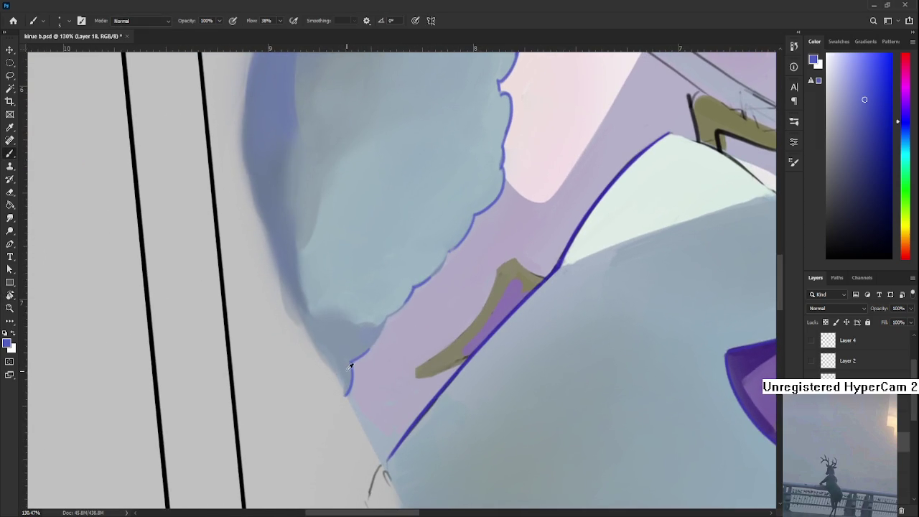
pyautogui.keyDown('alt'); pyautogui.click(341, 374); pyautogui.keyUp('alt')
pyautogui.keyDown('alt'); pyautogui.click(338, 381); pyautogui.keyUp('alt')
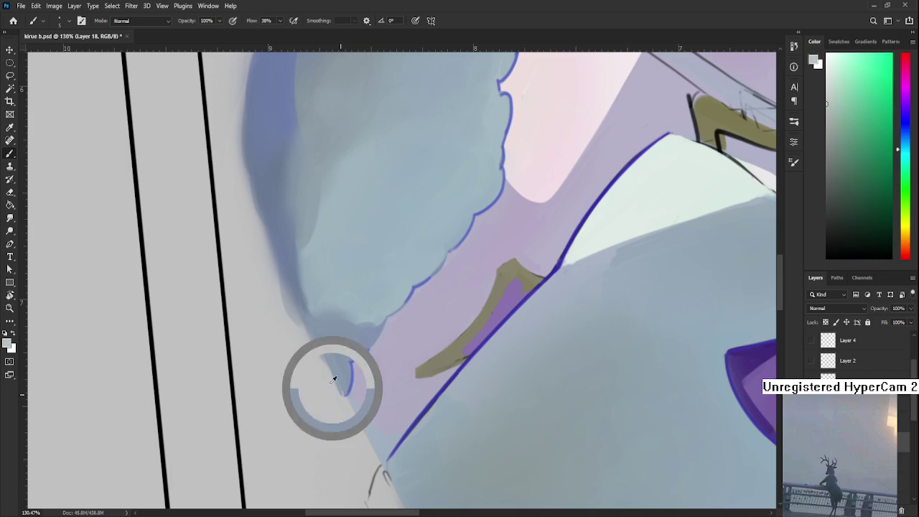
pyautogui.keyDown('alt'); pyautogui.click(356, 381); pyautogui.keyUp('alt')
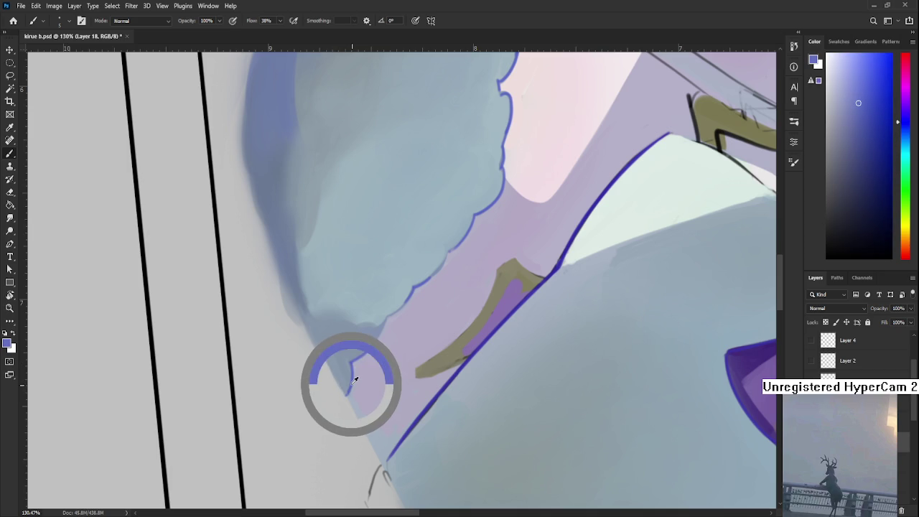
pyautogui.keyDown('alt'); pyautogui.click(352, 371); pyautogui.keyUp('alt')
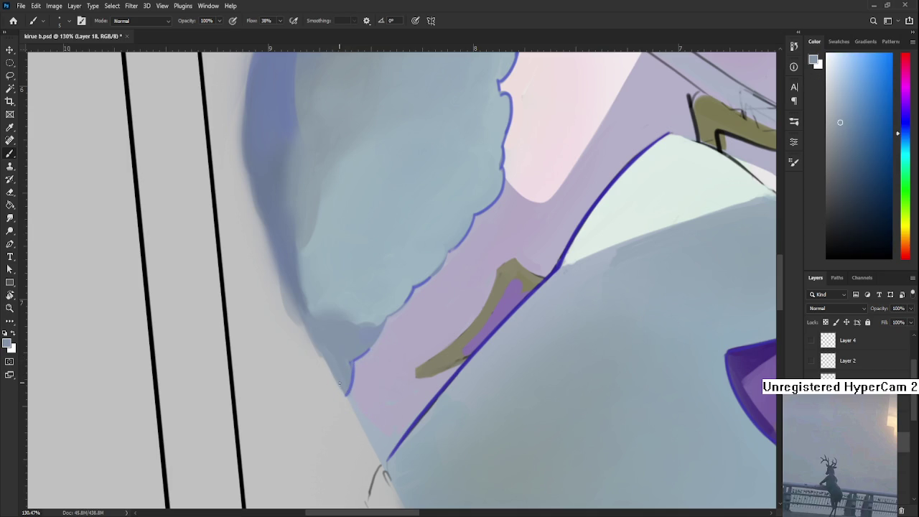
# Turn the canvas upright and add a short thin blue line near the olive accent
pyautogui.press('r')
pyautogui.scroll(-5, 460, 280)
pyautogui.moveTo(548, 381)
pyautogui.mouseDown()
pyautogui.moveTo(539, 294)
pyautogui.moveTo(397, 357)
pyautogui.mouseUp()
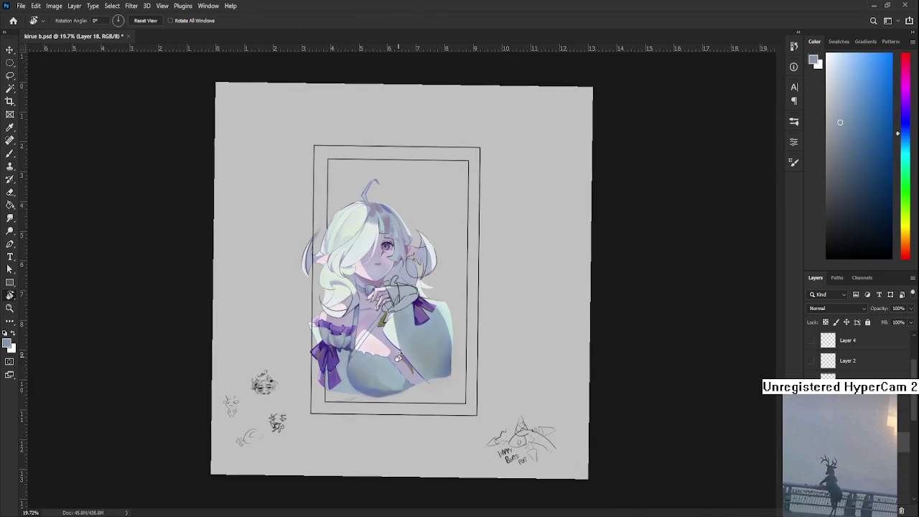
pyautogui.scroll(5, 419, 431)
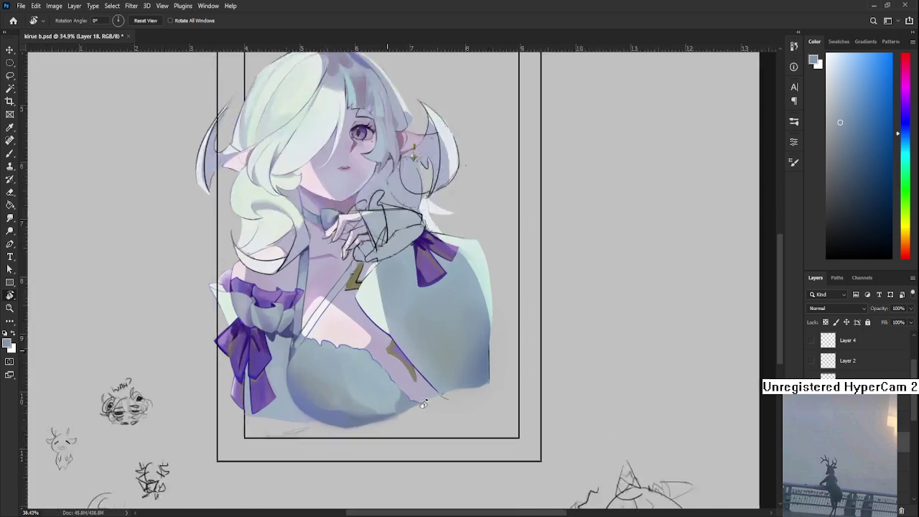
pyautogui.scroll(1, 420, 399)
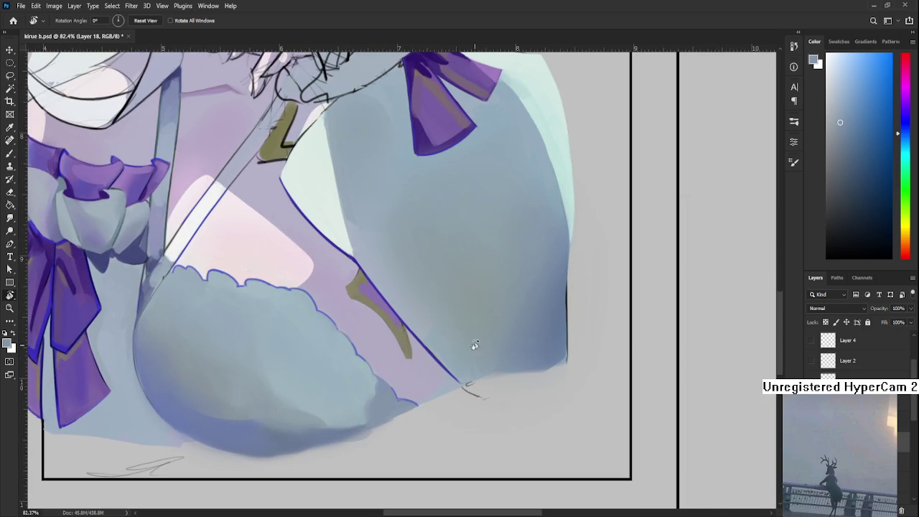
pyautogui.scroll(1, 476, 343)
pyautogui.press('b')
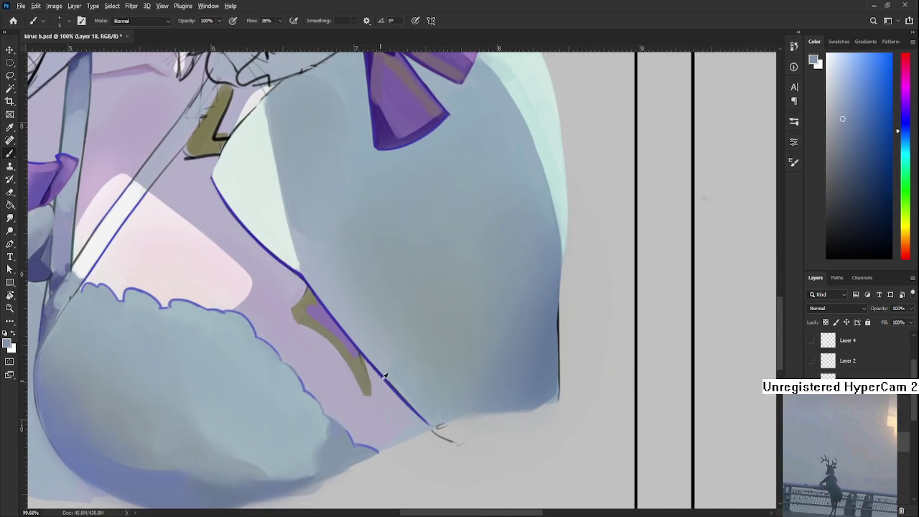
pyautogui.keyDown('alt'); pyautogui.click(395, 382); pyautogui.keyUp('alt')
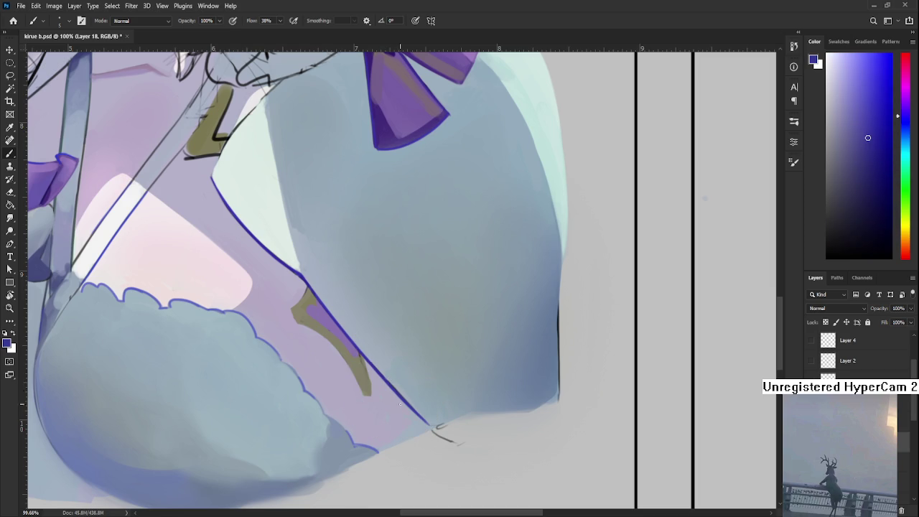
pyautogui.moveTo(404, 438); pyautogui.dragTo(408, 414)
# Sample grey-blue, purple and deep blue-purple around the strap, then zoom out
pyautogui.keyDown('alt'); pyautogui.click(411, 409); pyautogui.keyUp('alt')
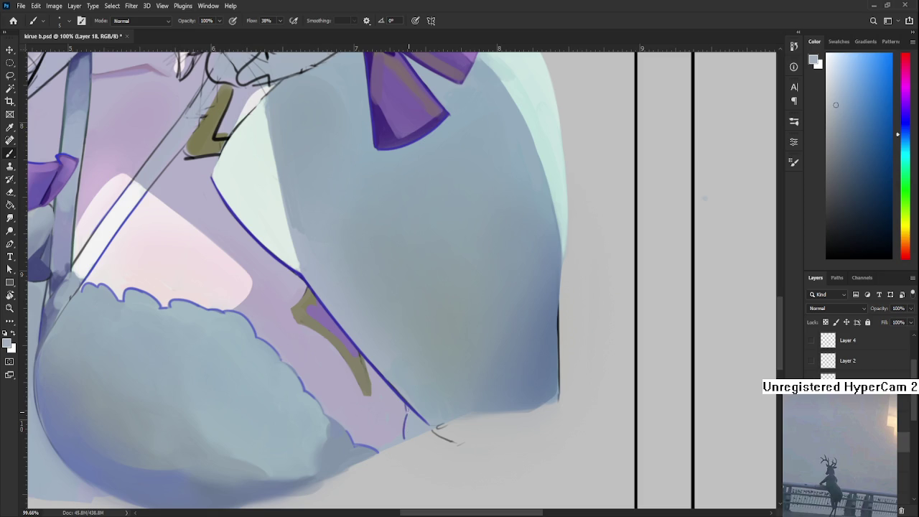
pyautogui.keyDown('alt'); pyautogui.click(400, 422); pyautogui.keyUp('alt')
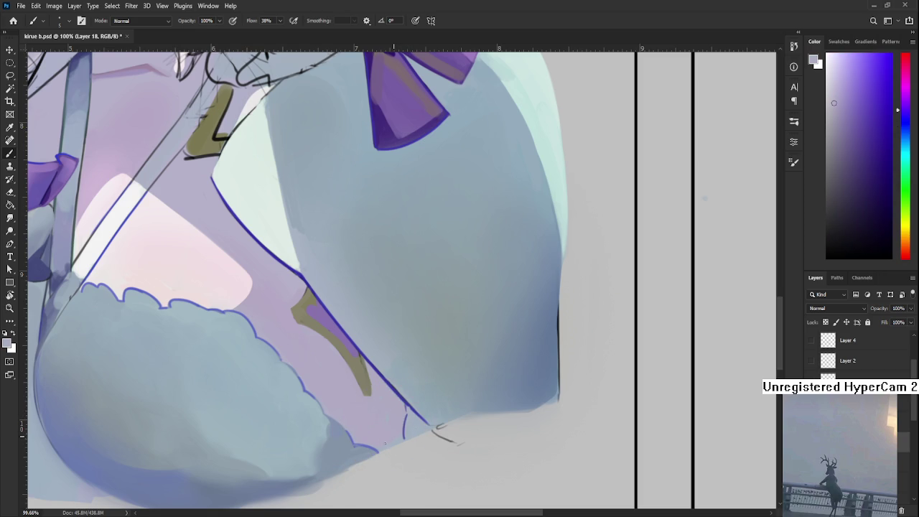
pyautogui.keyDown('alt'); pyautogui.click(381, 433); pyautogui.keyUp('alt')
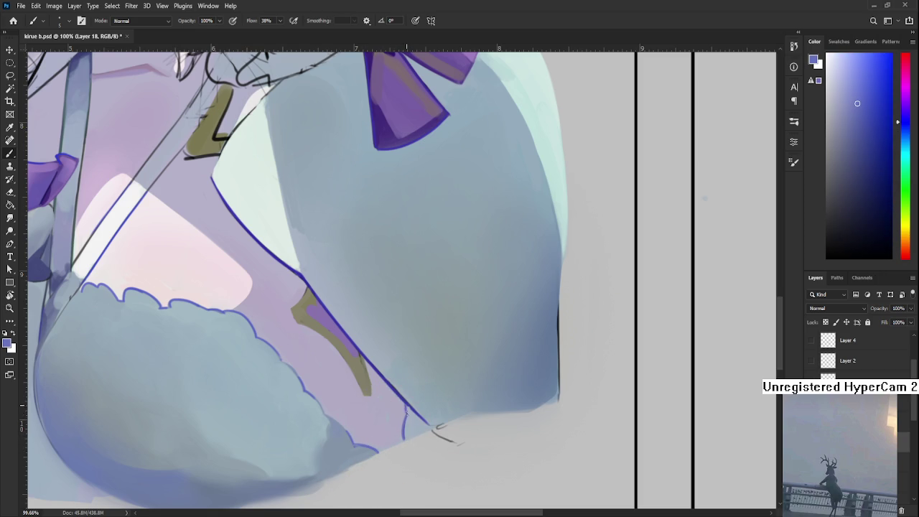
pyautogui.keyDown('alt'); pyautogui.click(407, 408); pyautogui.keyUp('alt')
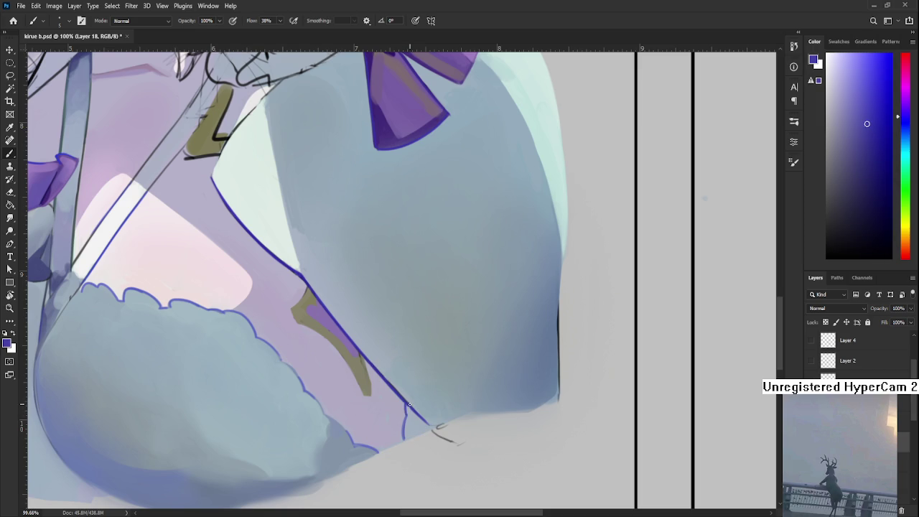
pyautogui.scroll(-4, 417, 388)
pyautogui.scroll(-3, 428, 370)
pyautogui.scroll(-3, 433, 359)
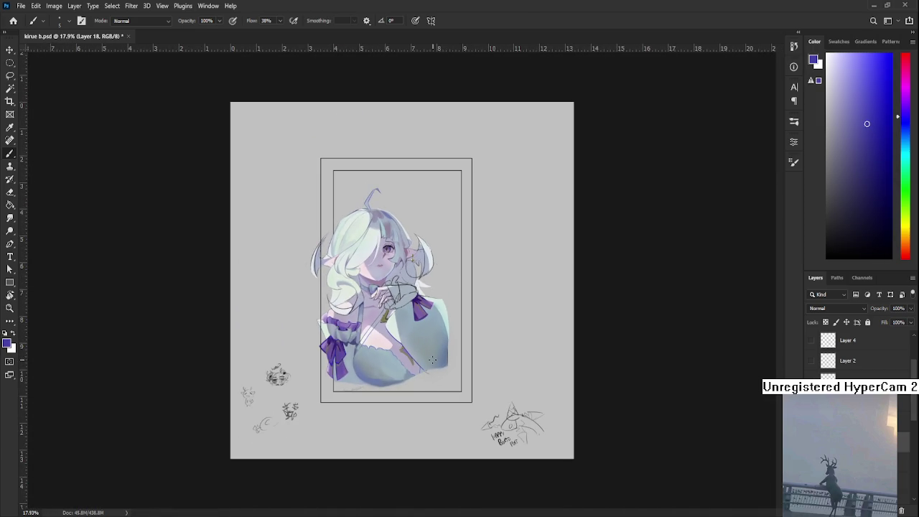
# Zoom and pan across the illustration, over the face and raised hand
pyautogui.scroll(2, 428, 310)
pyautogui.moveTo(412, 314); pyautogui.dragTo(416, 359)
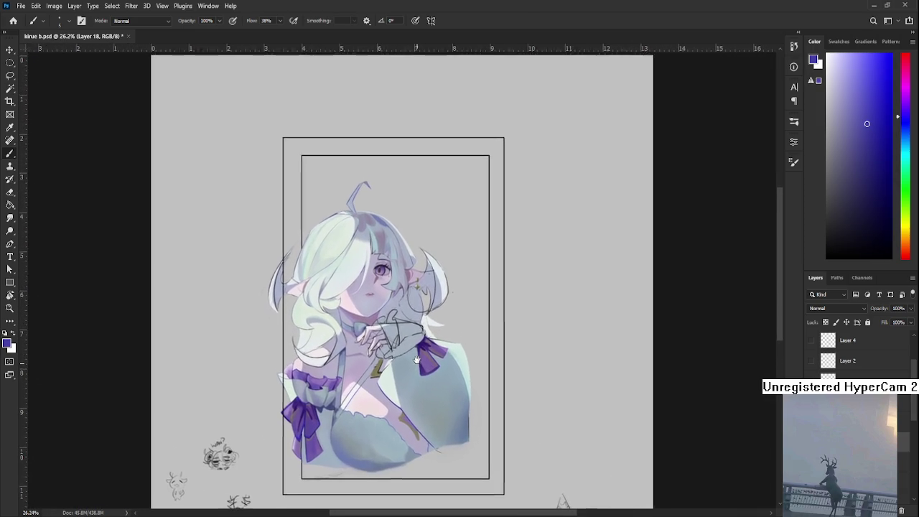
pyautogui.scroll(3, 420, 374)
pyautogui.scroll(3, 426, 402)
pyautogui.moveTo(426, 402)
pyautogui.mouseDown()
pyautogui.moveTo(437, 297)
pyautogui.moveTo(435, 353)
pyautogui.mouseUp()
pyautogui.scroll(-2, 417, 352)
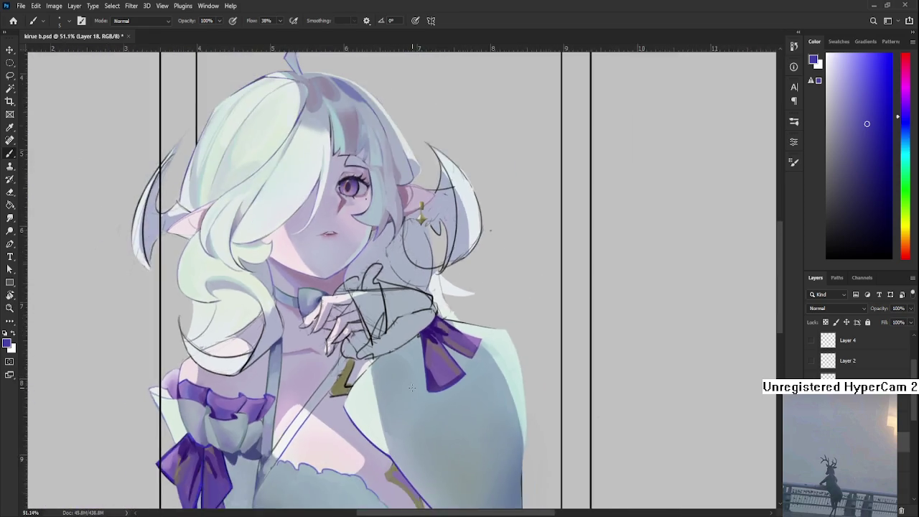
pyautogui.scroll(-2, 412, 388)
pyautogui.scroll(-1, 415, 358)
pyautogui.scroll(3, 410, 415)
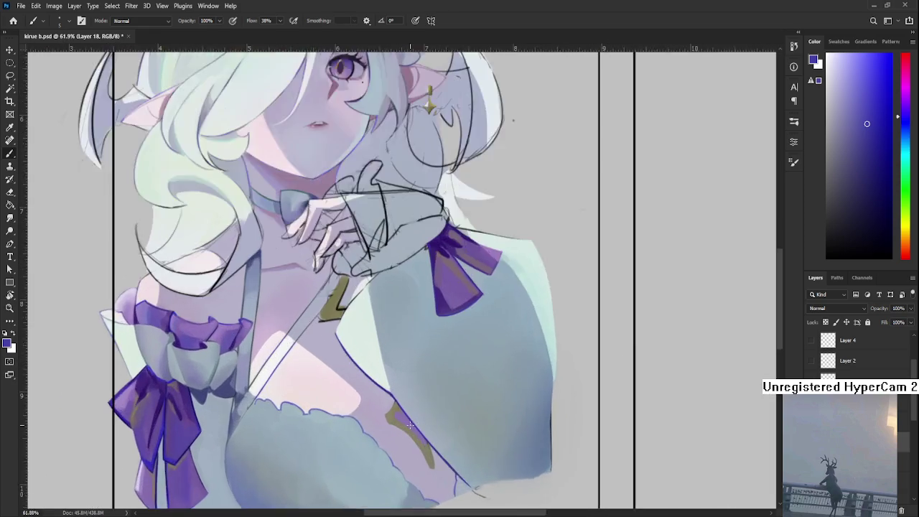
pyautogui.scroll(3, 410, 415)
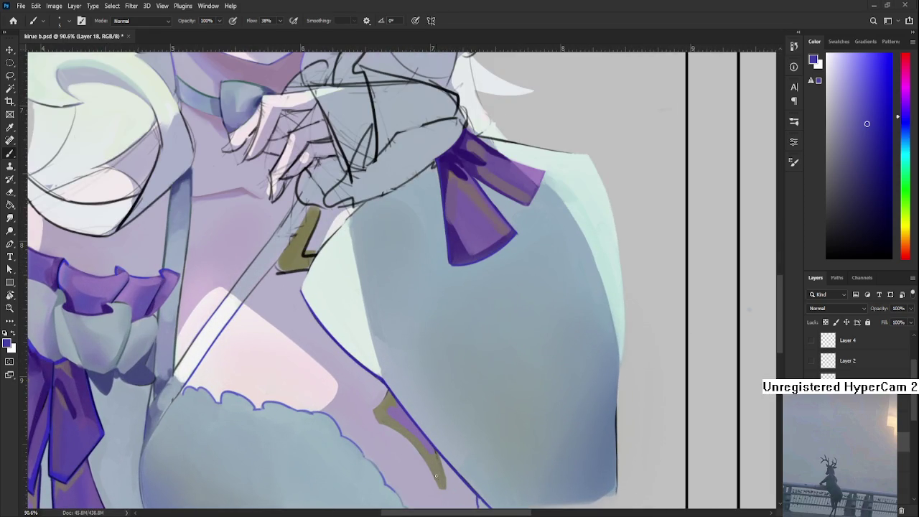
pyautogui.scroll(2, 433, 417)
# Sample the strap's olive, darken and extend the olive accent's tip, then zoom out
pyautogui.keyDown('alt'); pyautogui.click(368, 359); pyautogui.keyUp('alt')
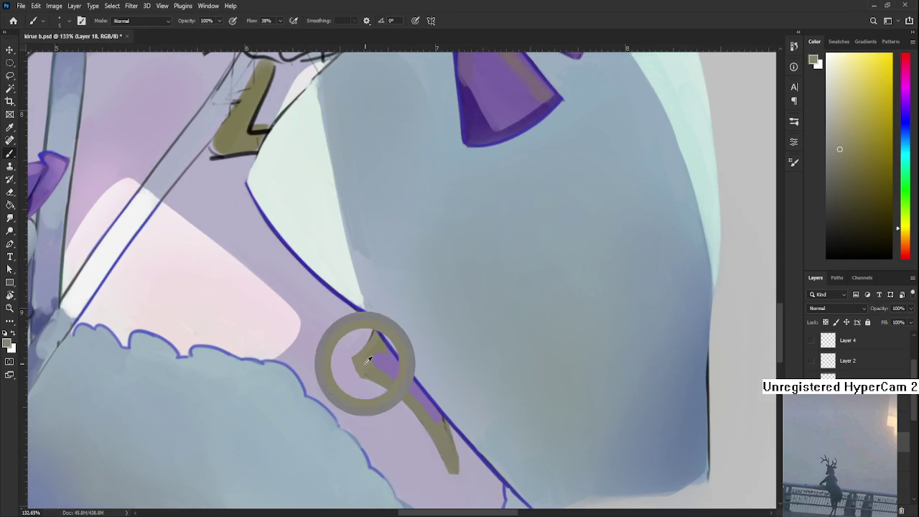
pyautogui.moveTo(368, 359); pyautogui.dragTo(380, 378)
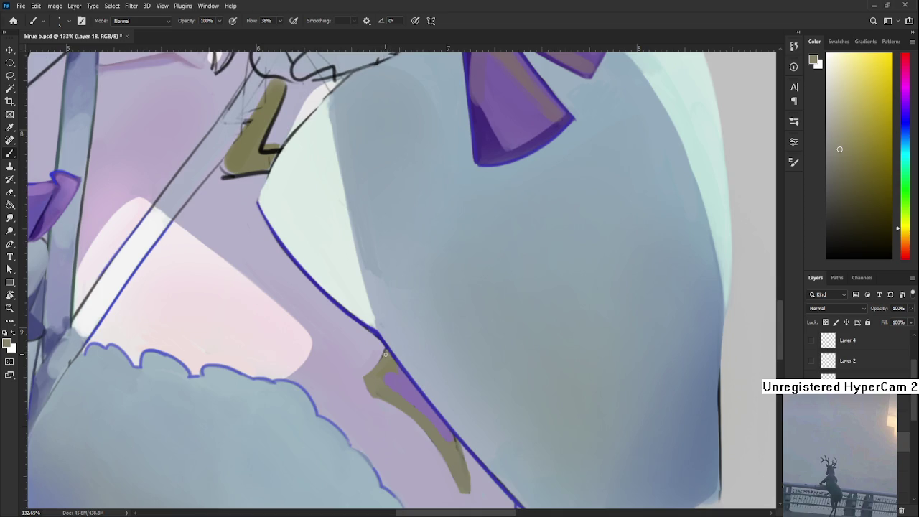
pyautogui.moveTo(402, 346); pyautogui.dragTo(395, 328)
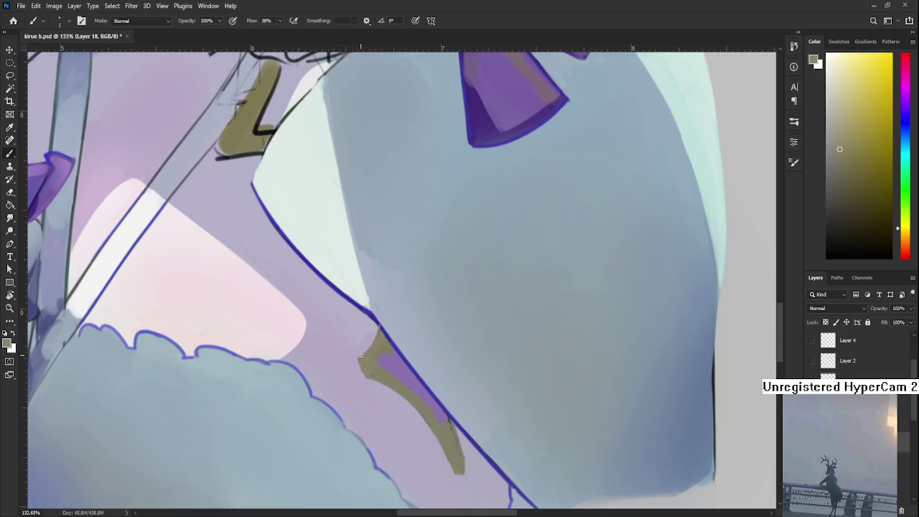
pyautogui.moveTo(356, 365); pyautogui.dragTo(364, 371)
pyautogui.scroll(-3, 367, 371)
pyautogui.scroll(-3, 370, 371)
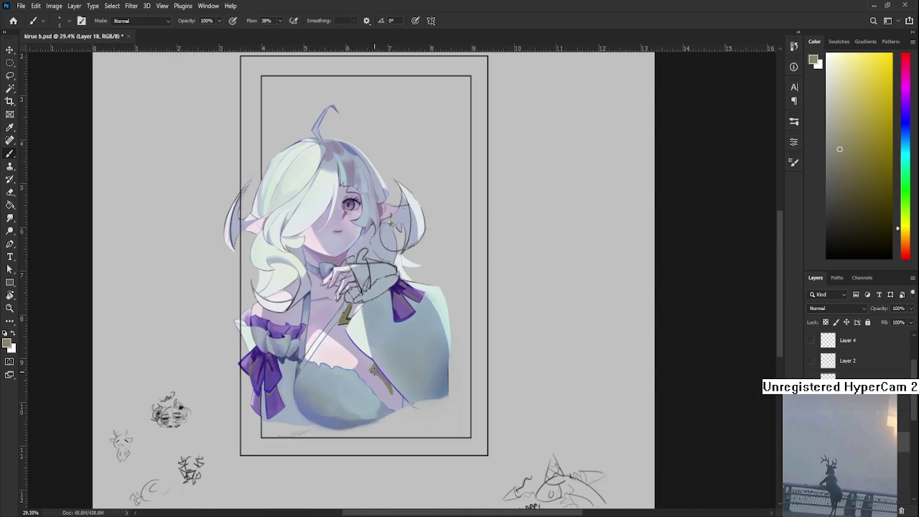
pyautogui.scroll(-2, 854, 352)
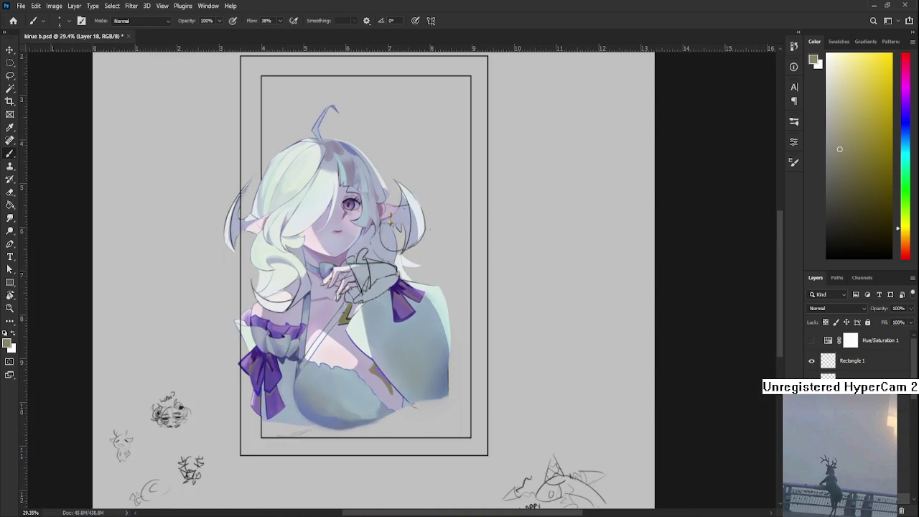
pyautogui.click(811, 401)
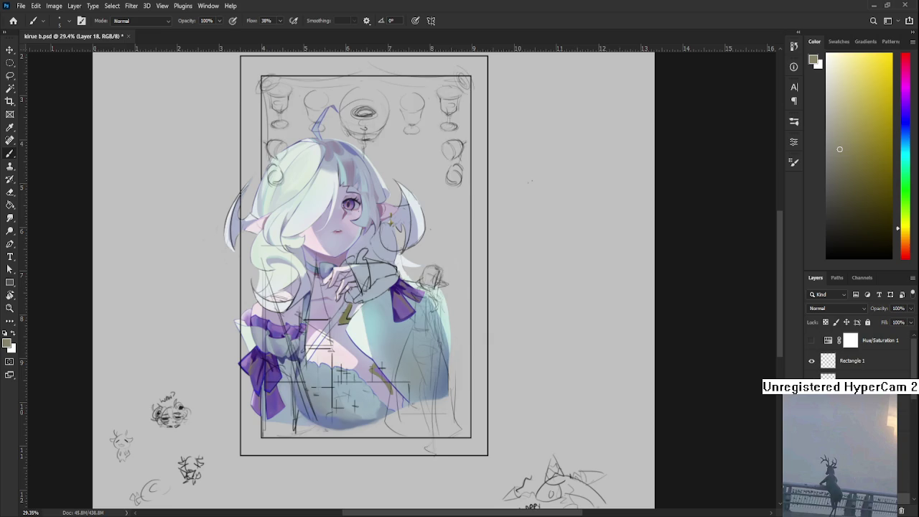
pyautogui.click(811, 401)
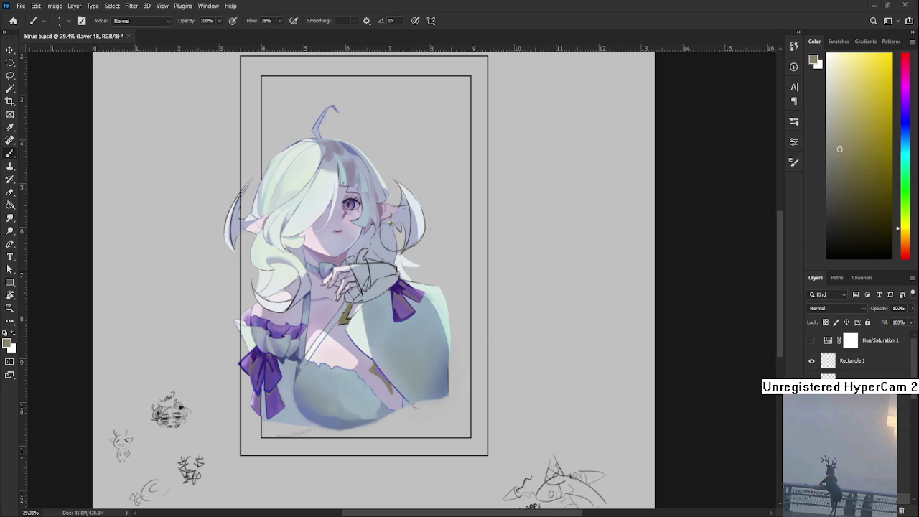
pyautogui.scroll(2, 374, 374)
# Zoom in, pick olive in the Color panel, and repaint the strap patch beside the outline
pyautogui.scroll(2, 374, 374)
pyautogui.scroll(1, 373, 373)
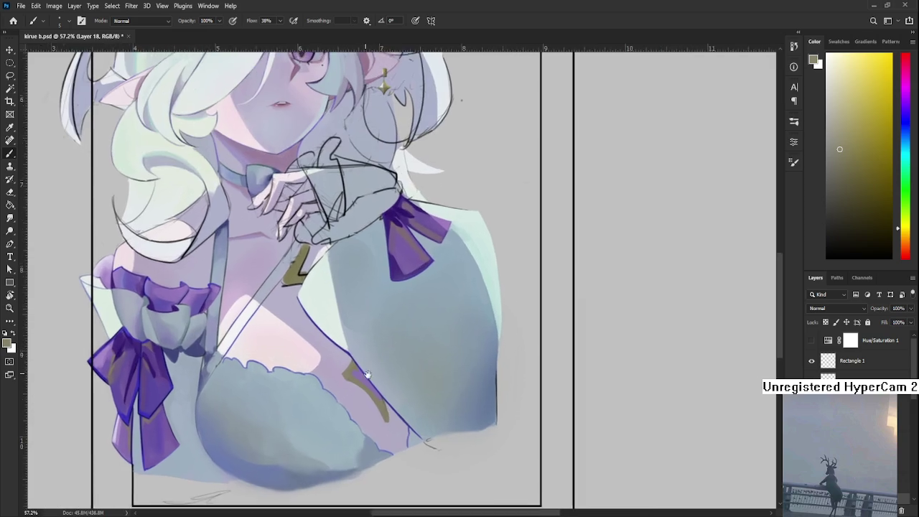
pyautogui.scroll(2, 374, 374)
pyautogui.scroll(2, 395, 402)
pyautogui.moveTo(863, 166); pyautogui.dragTo(880, 166)
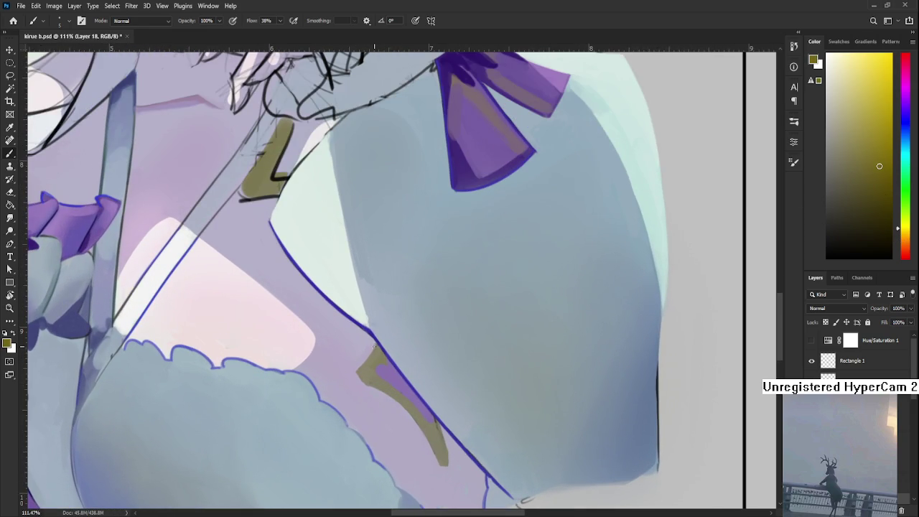
pyautogui.moveTo(359, 370); pyautogui.dragTo(375, 346)
pyautogui.moveTo(376, 386); pyautogui.dragTo(320, 328)
pyautogui.hotkey('ctrl', 'z')
pyautogui.hotkey('ctrl', 'z')
pyautogui.hotkey('ctrl', 'z')
pyautogui.hotkey('ctrl', 'z')
pyautogui.hotkey('ctrl', 'z')
pyautogui.hotkey('ctrl', 'z')
pyautogui.hotkey('ctrl', 'z')
pyautogui.hotkey('ctrl', 'z')
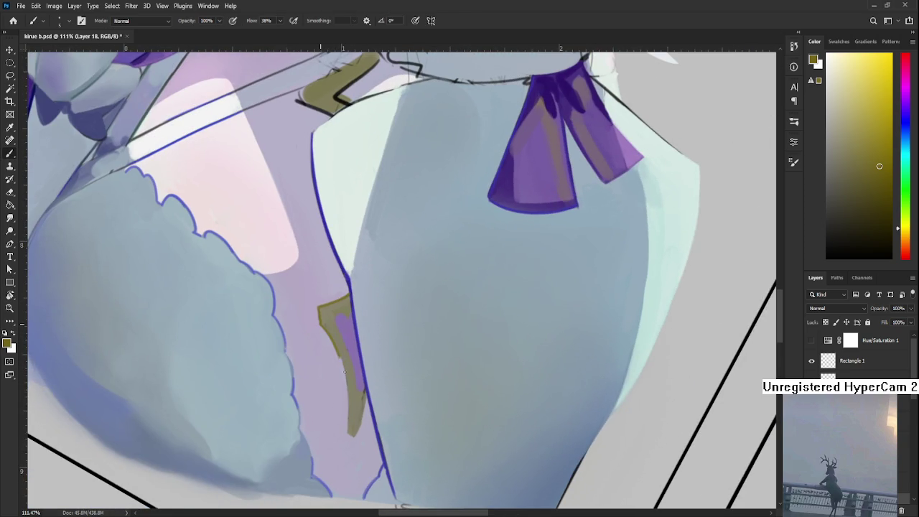
# Extend and darken the strap's lower tip, sample purple and olive colours, then zoom out
pyautogui.moveTo(349, 423)
pyautogui.mouseDown()
pyautogui.moveTo(345, 388)
pyautogui.moveTo(394, 400)
pyautogui.mouseUp()
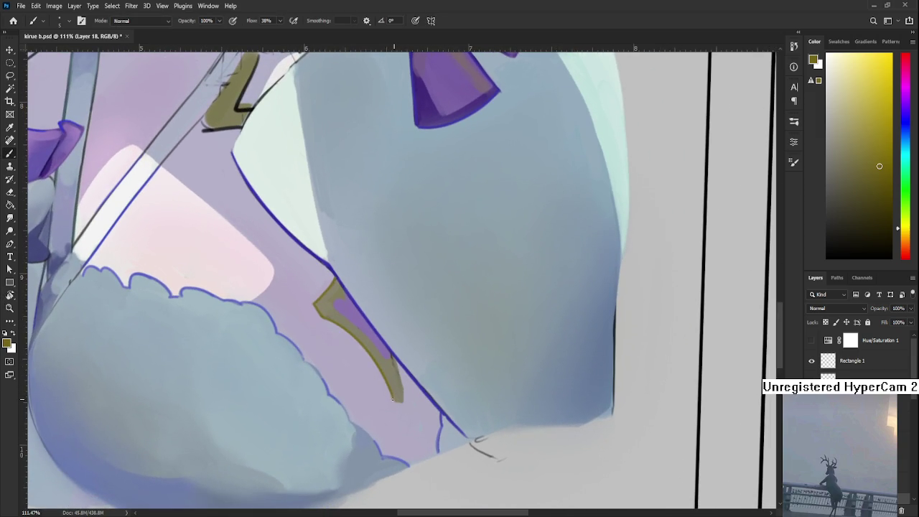
pyautogui.moveTo(401, 389); pyautogui.dragTo(405, 401)
pyautogui.keyDown('alt'); pyautogui.click(399, 382); pyautogui.keyUp('alt')
pyautogui.keyDown('alt'); pyautogui.click(378, 329); pyautogui.keyUp('alt')
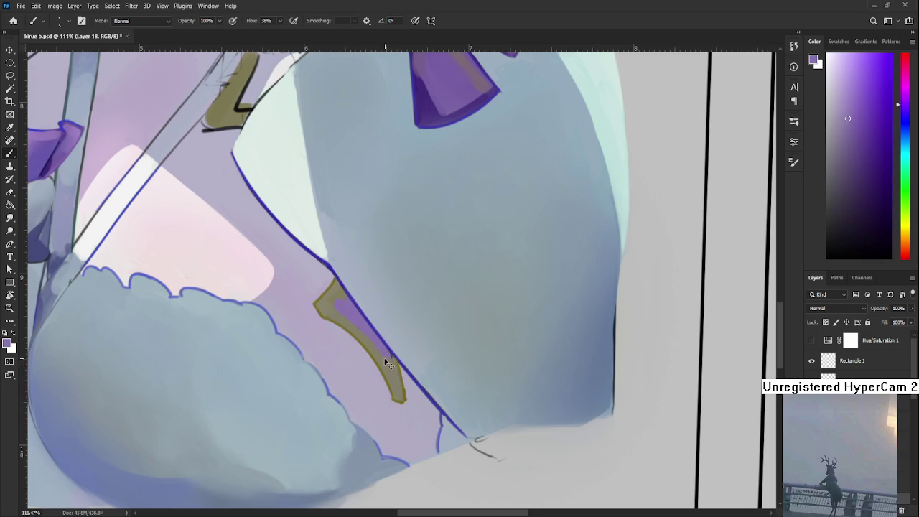
pyautogui.keyDown('alt'); pyautogui.click(386, 360); pyautogui.keyUp('alt')
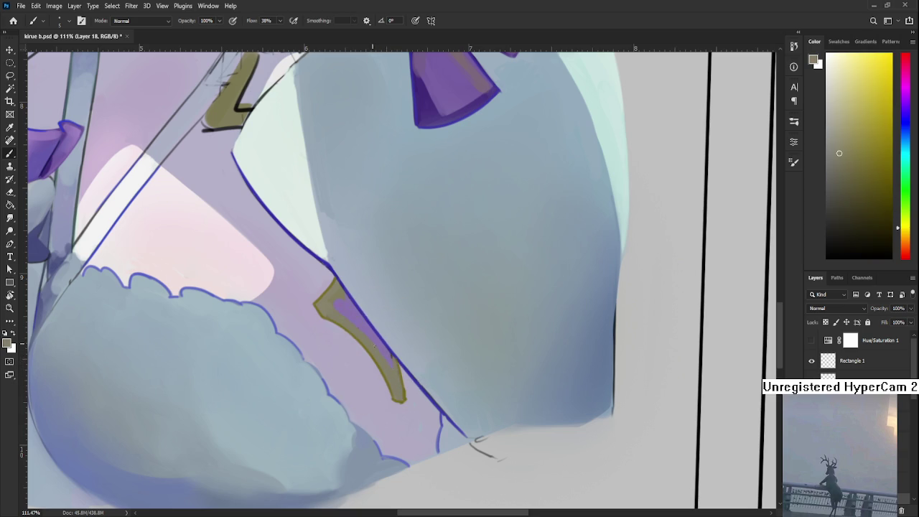
pyautogui.keyDown('alt'); pyautogui.click(388, 352); pyautogui.keyUp('alt')
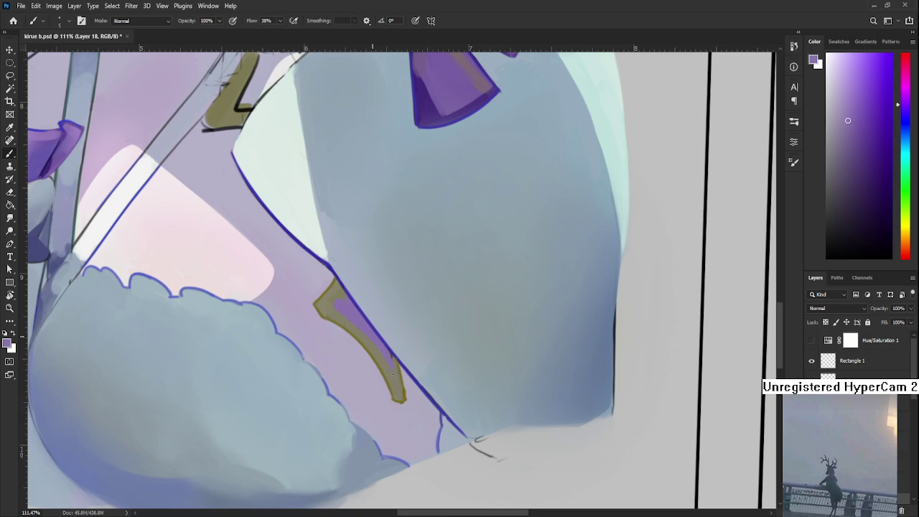
pyautogui.keyDown('alt'); pyautogui.click(394, 368); pyautogui.keyUp('alt')
pyautogui.keyDown('alt'); pyautogui.click(388, 354); pyautogui.keyUp('alt')
pyautogui.keyDown('alt'); pyautogui.click(384, 366); pyautogui.keyUp('alt')
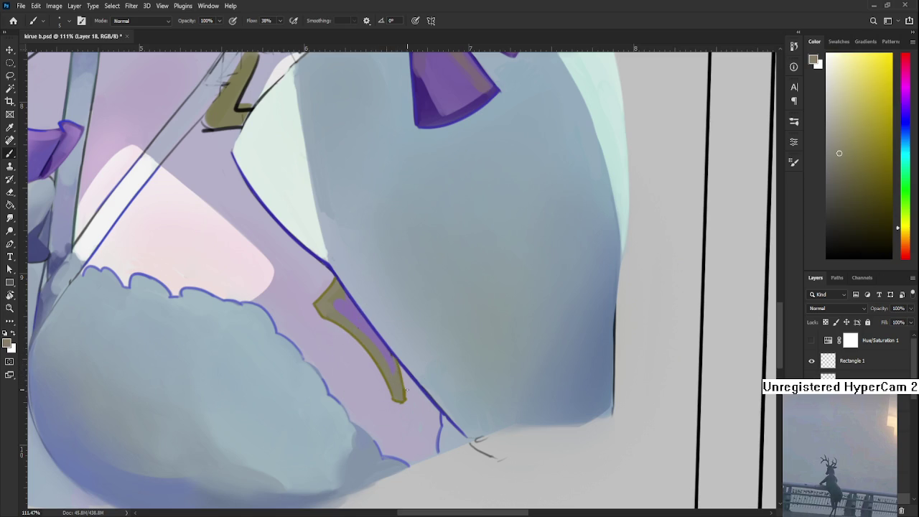
pyautogui.scroll(-1, 403, 401)
pyautogui.scroll(-2, 403, 400)
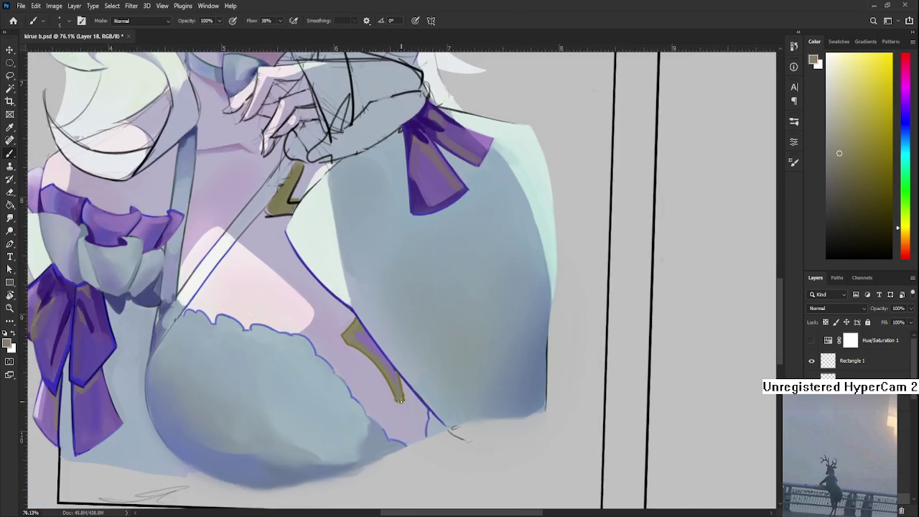
pyautogui.scroll(2, 377, 375)
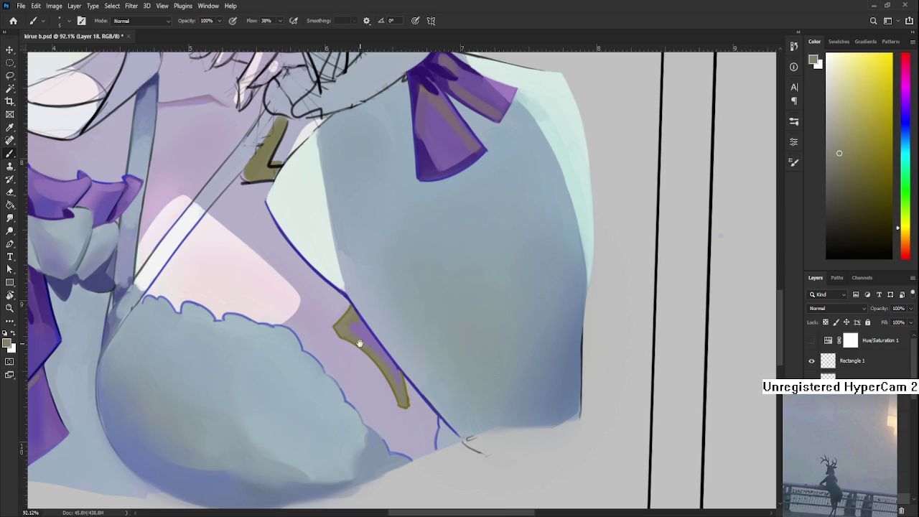
# Sample the blue-purple outline and paint purple shading into the olive strap's edge
pyautogui.moveTo(361, 344); pyautogui.dragTo(322, 362)
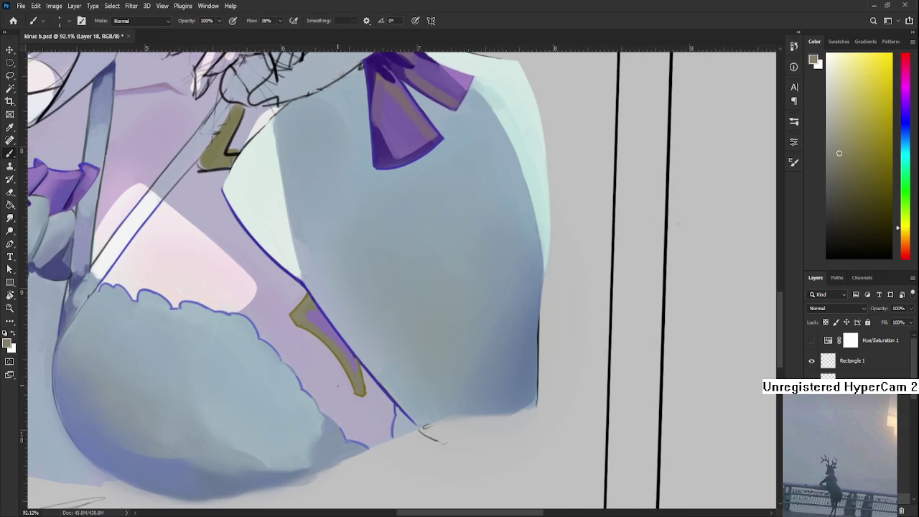
pyautogui.keyDown('alt'); pyautogui.moveTo(357, 365); pyautogui.dragTo(313, 317); pyautogui.keyUp('alt')
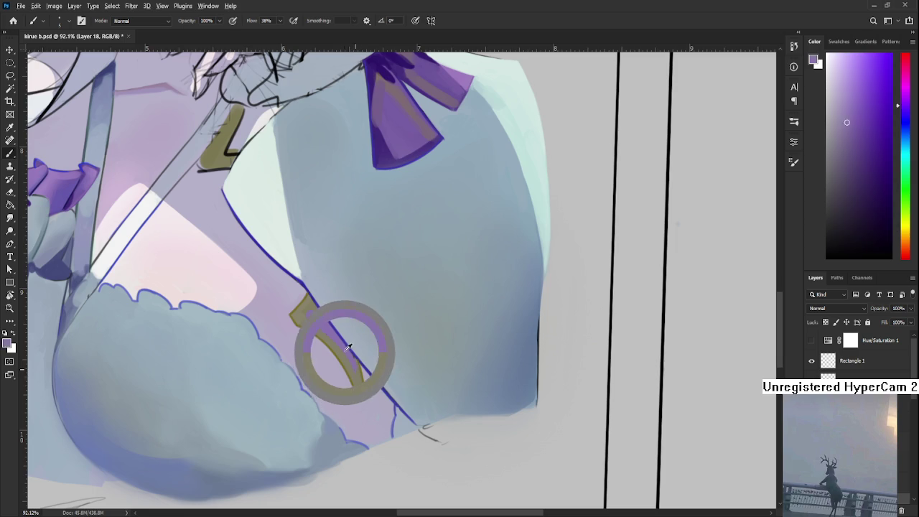
pyautogui.keyDown('alt'); pyautogui.click(310, 311); pyautogui.keyUp('alt')
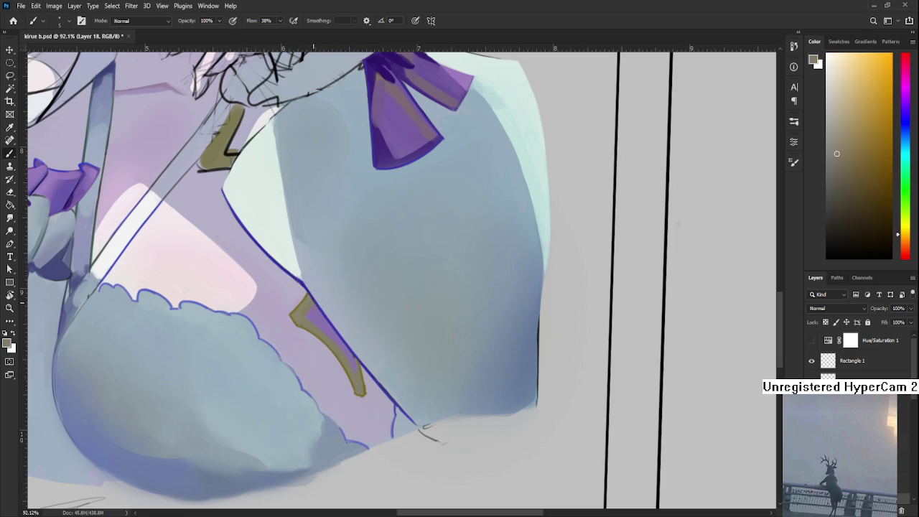
pyautogui.keyDown('alt'); pyautogui.click(314, 307); pyautogui.keyUp('alt')
pyautogui.moveTo(319, 322); pyautogui.dragTo(330, 336)
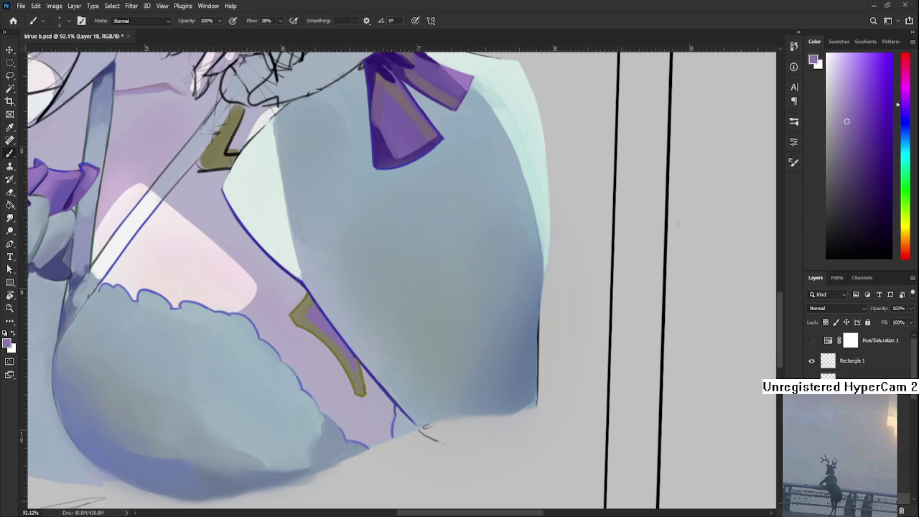
# Rotate the view about 45° and sample blue and purple tones from the clothing and shoulder bow
pyautogui.press('r')
pyautogui.moveTo(324, 396); pyautogui.dragTo(366, 331)
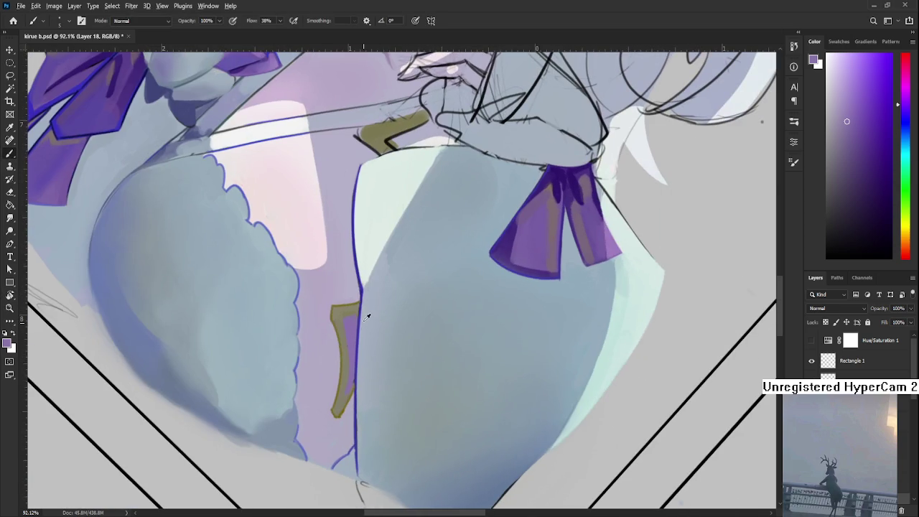
pyautogui.keyDown('alt'); pyautogui.click(362, 280); pyautogui.keyUp('alt')
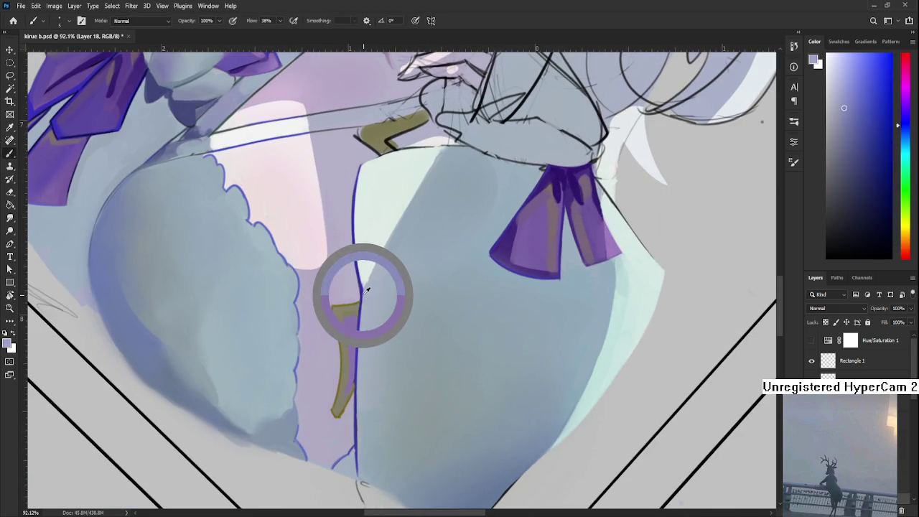
pyautogui.moveTo(451, 265); pyautogui.dragTo(363, 331)
pyautogui.keyDown('alt'); pyautogui.click(431, 294); pyautogui.keyUp('alt')
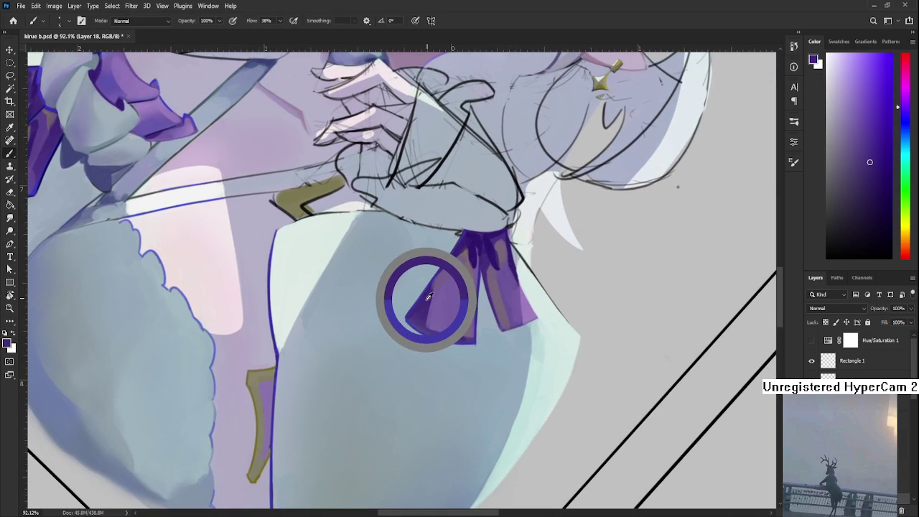
# Paint a purple patch on the strap's top corner, then straighten the view and sample a paler purple
pyautogui.moveTo(395, 327); pyautogui.dragTo(412, 317)
pyautogui.keyDown('alt'); pyautogui.click(439, 295); pyautogui.keyUp('alt')
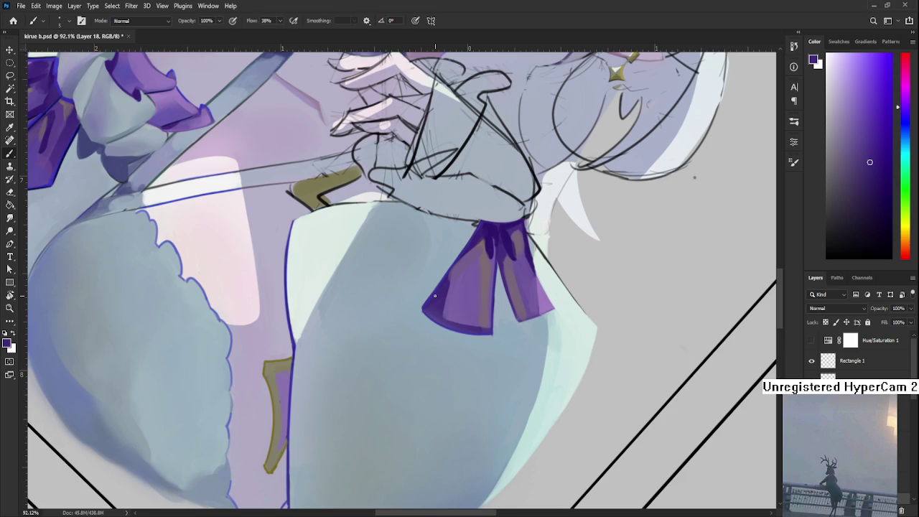
pyautogui.moveTo(435, 295)
pyautogui.mouseDown()
pyautogui.moveTo(431, 318)
pyautogui.moveTo(382, 349)
pyautogui.mouseUp()
pyautogui.keyDown('alt'); pyautogui.click(405, 335); pyautogui.keyUp('alt')
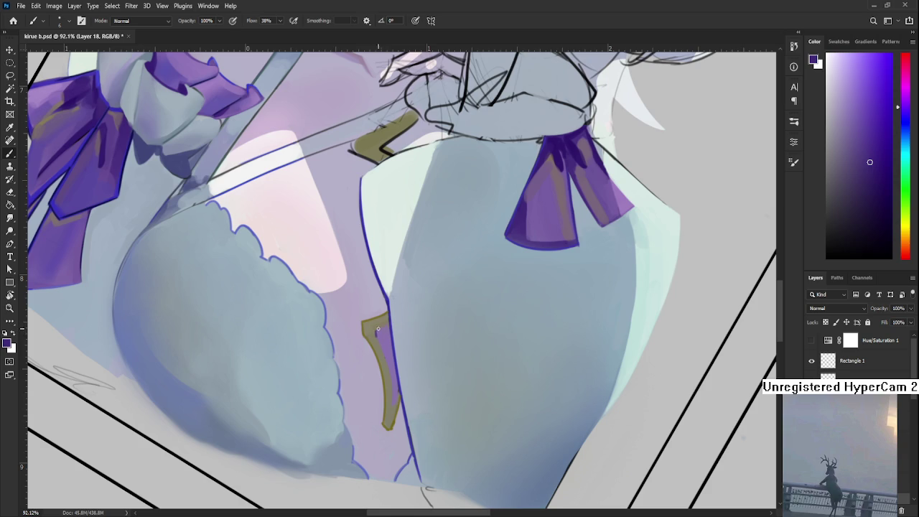
pyautogui.moveTo(382, 332); pyautogui.dragTo(385, 332)
pyautogui.press('r')
pyautogui.moveTo(394, 401); pyautogui.dragTo(459, 390)
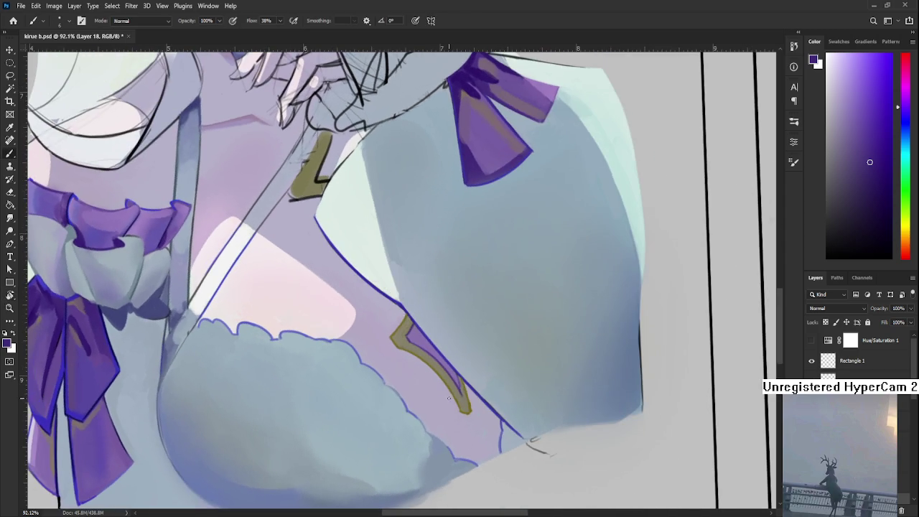
pyautogui.keyDown('alt'); pyautogui.click(460, 390); pyautogui.keyUp('alt')
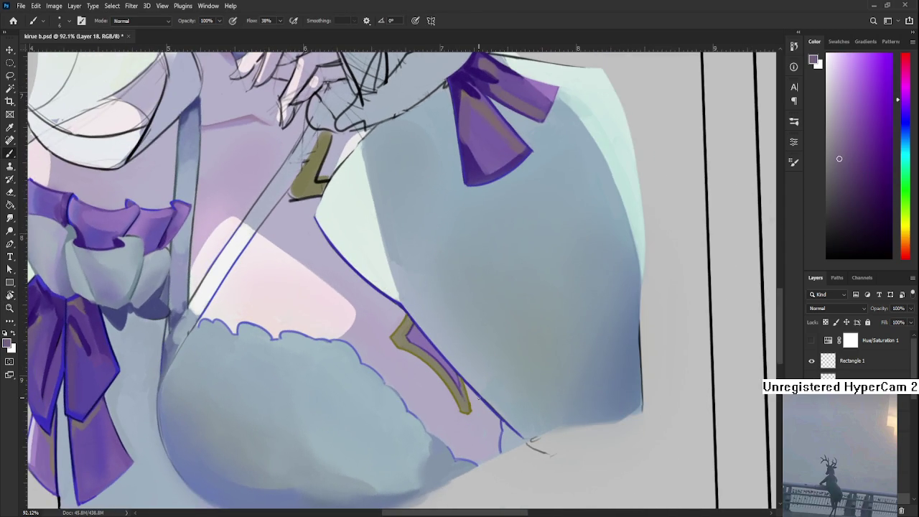
# Navigate the canvas and sample a purple from the artwork
pyautogui.scroll(-3, 463, 390)
pyautogui.scroll(-2, 467, 389)
pyautogui.scroll(2, 474, 385)
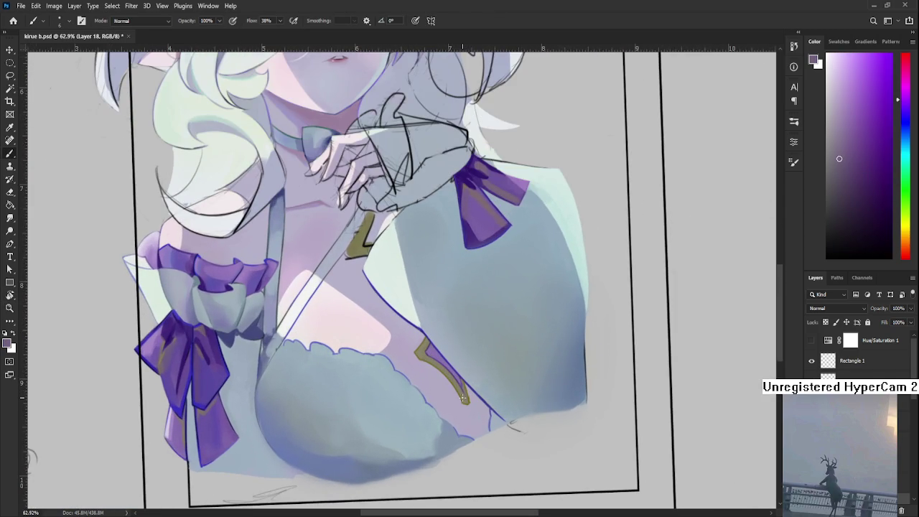
pyautogui.scroll(2, 464, 398)
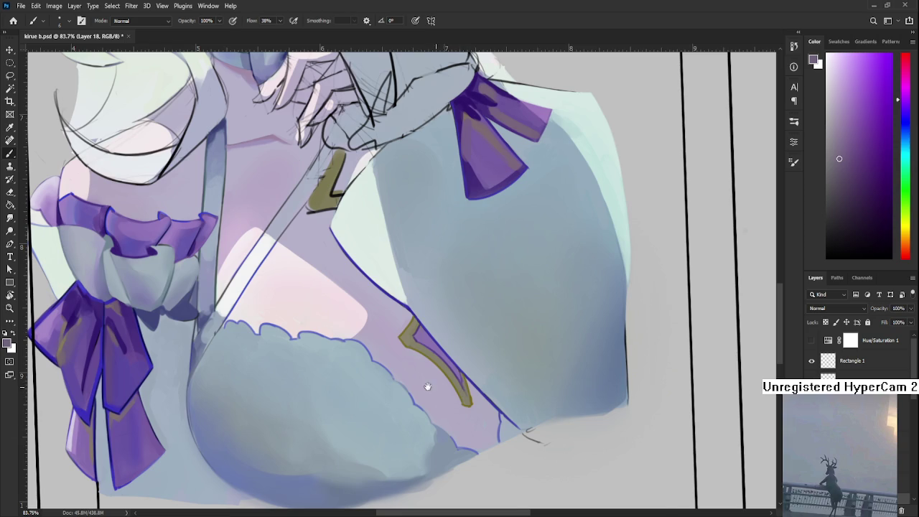
pyautogui.hscroll(3, 435, 386)
pyautogui.scroll(3, 402, 338)
pyautogui.keyDown('alt'); pyautogui.click(409, 285); pyautogui.keyUp('alt')
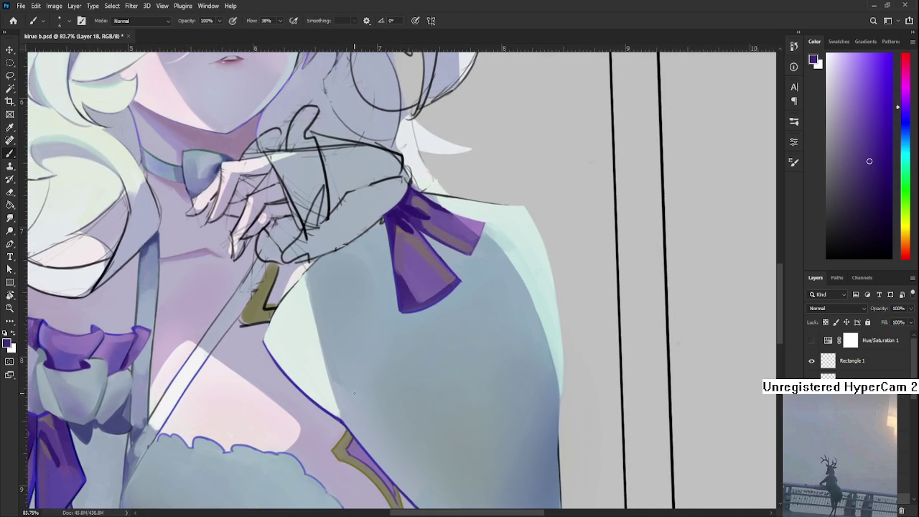
# Pick up the bow's dark purple and paint it inside the lower olive strap accent
pyautogui.scroll(-5, 409, 285)
pyautogui.moveTo(418, 338); pyautogui.dragTo(385, 339)
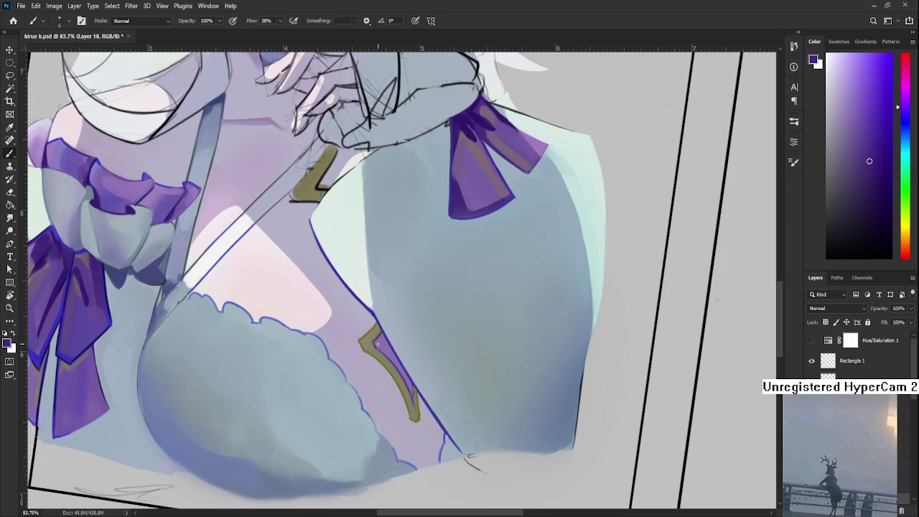
pyautogui.moveTo(391, 306)
pyautogui.mouseDown()
pyautogui.moveTo(396, 360)
pyautogui.moveTo(402, 351)
pyautogui.mouseUp()
pyautogui.keyDown('alt'); pyautogui.moveTo(487, 250); pyautogui.dragTo(477, 171); pyautogui.keyUp('alt')
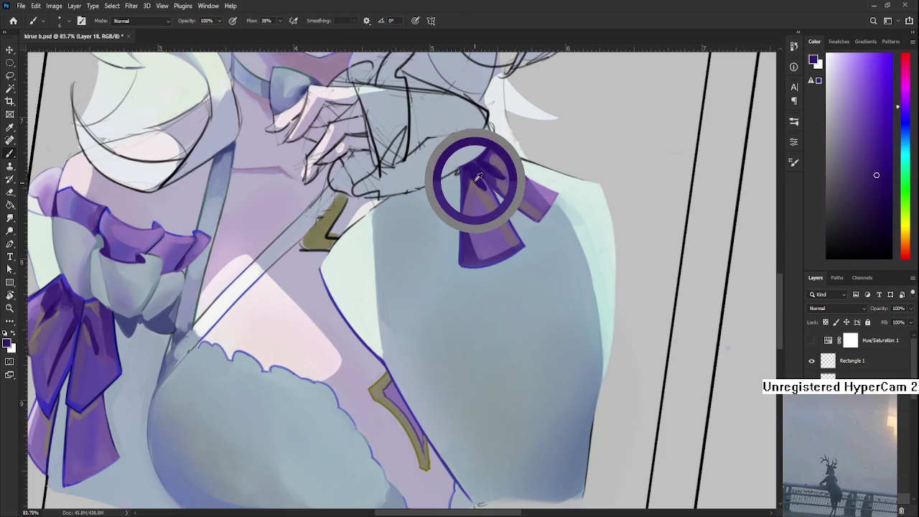
pyautogui.keyDown('alt'); pyautogui.moveTo(477, 171); pyautogui.dragTo(475, 174); pyautogui.keyUp('alt')
pyautogui.moveTo(358, 425); pyautogui.dragTo(350, 403)
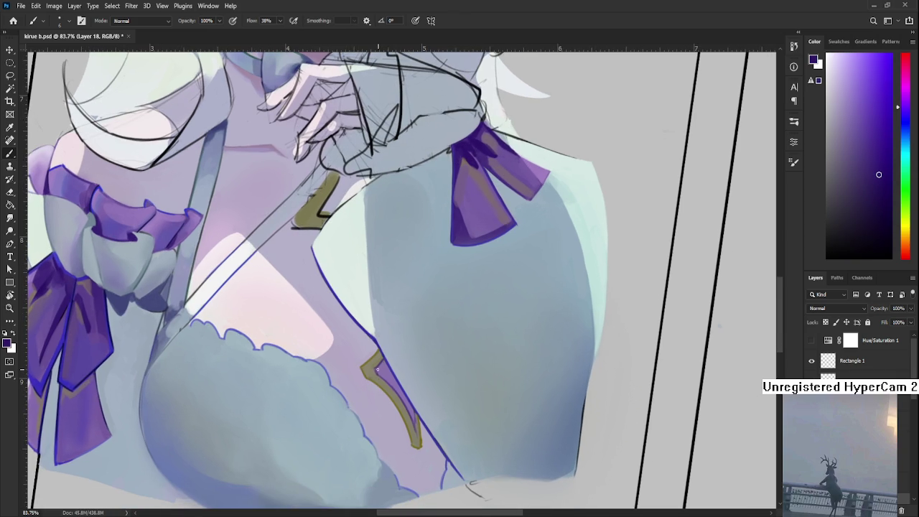
pyautogui.moveTo(378, 369)
pyautogui.mouseDown()
pyautogui.moveTo(393, 381)
pyautogui.moveTo(386, 365)
pyautogui.moveTo(413, 419)
pyautogui.moveTo(409, 411)
pyautogui.mouseUp()
pyautogui.keyDown('alt'); pyautogui.click(415, 431); pyautogui.keyUp('alt')
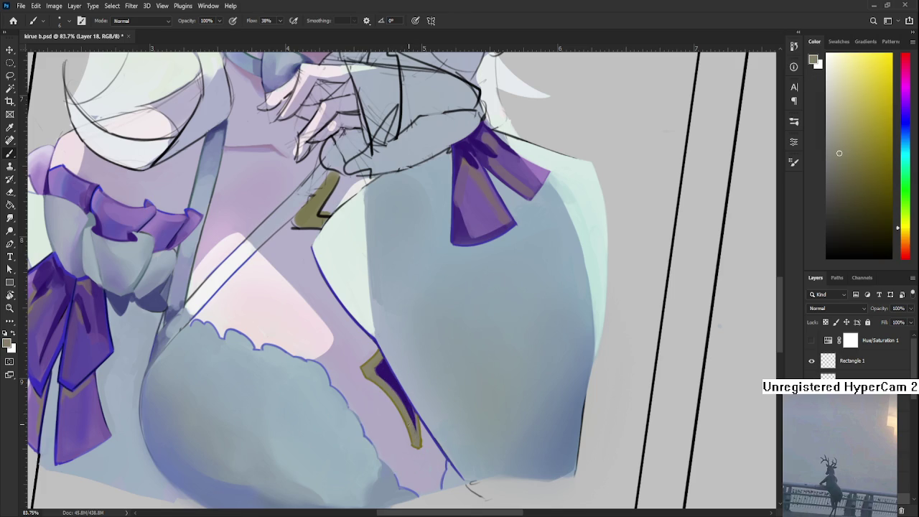
# Alternate olive and dark purple samples on the lower strap, adding small corrective purple strokes along its edge
pyautogui.keyDown('alt'); pyautogui.click(410, 409); pyautogui.keyUp('alt')
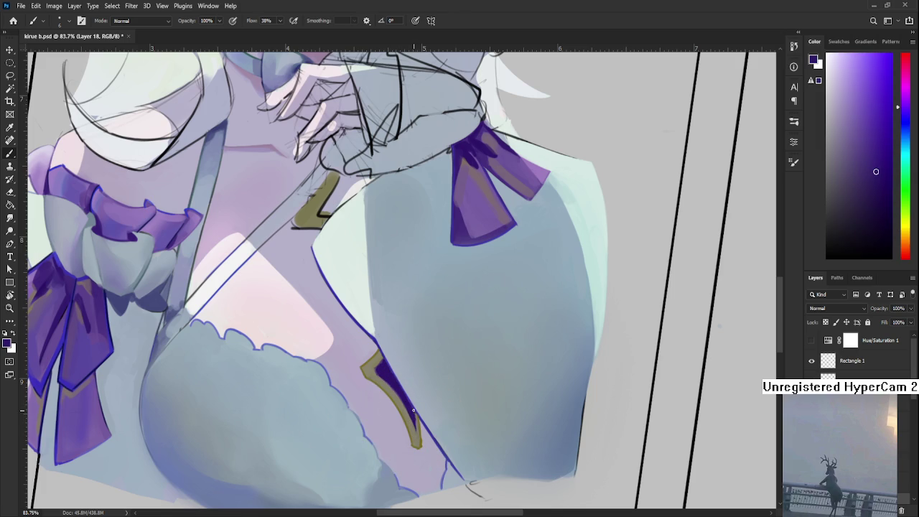
pyautogui.keyDown('alt'); pyautogui.click(418, 425); pyautogui.keyUp('alt')
pyautogui.moveTo(413, 420); pyautogui.dragTo(402, 403)
pyautogui.keyDown('alt'); pyautogui.click(413, 419); pyautogui.keyUp('alt')
pyautogui.keyDown('alt'); pyautogui.click(413, 427); pyautogui.keyUp('alt')
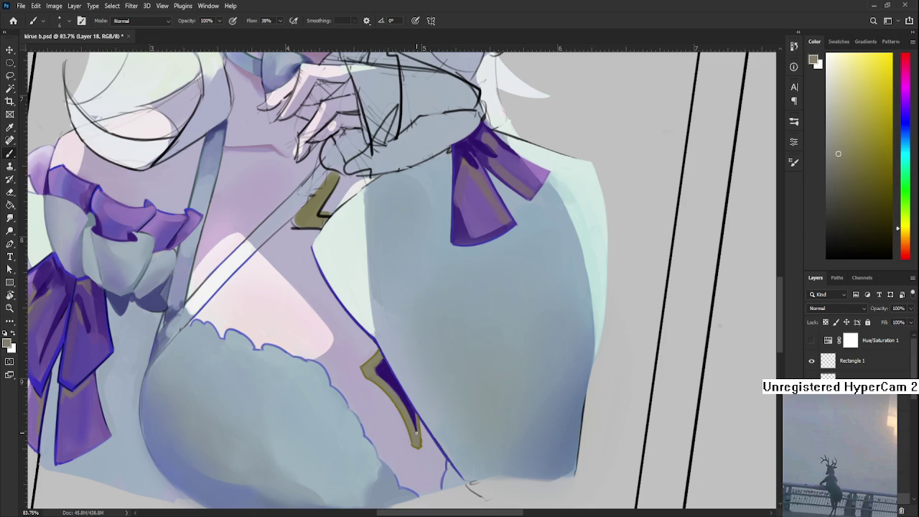
pyautogui.keyDown('alt'); pyautogui.click(415, 426); pyautogui.keyUp('alt')
pyautogui.keyDown('alt'); pyautogui.click(387, 364); pyautogui.keyUp('alt')
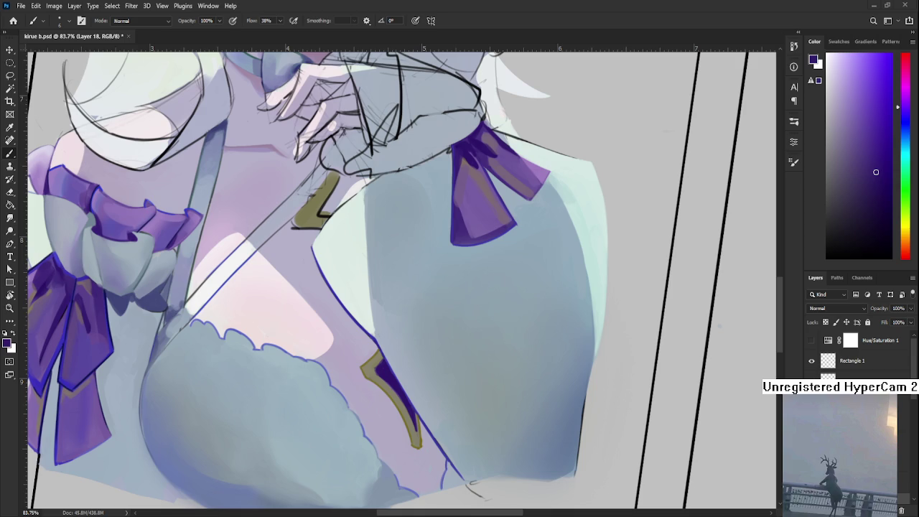
pyautogui.scroll(-3, 393, 369)
# Zoom in, toggle a layer's visibility to compare, return to Layer 18 and tilt the view
pyautogui.scroll(1, 394, 369)
pyautogui.scroll(2, 394, 369)
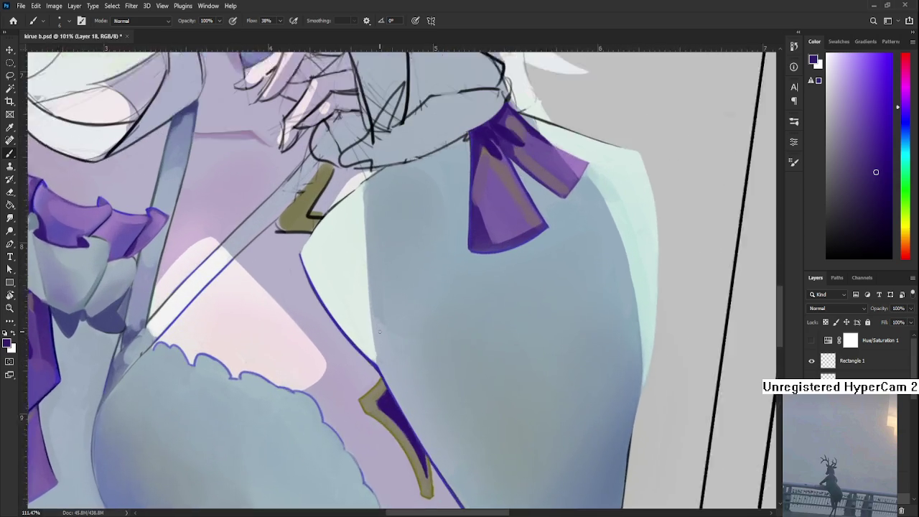
pyautogui.scroll(2, 394, 369)
pyautogui.scroll(-2, 855, 352)
pyautogui.click(812, 341)
pyautogui.click(811, 340)
pyautogui.hotkey('alt', '[')
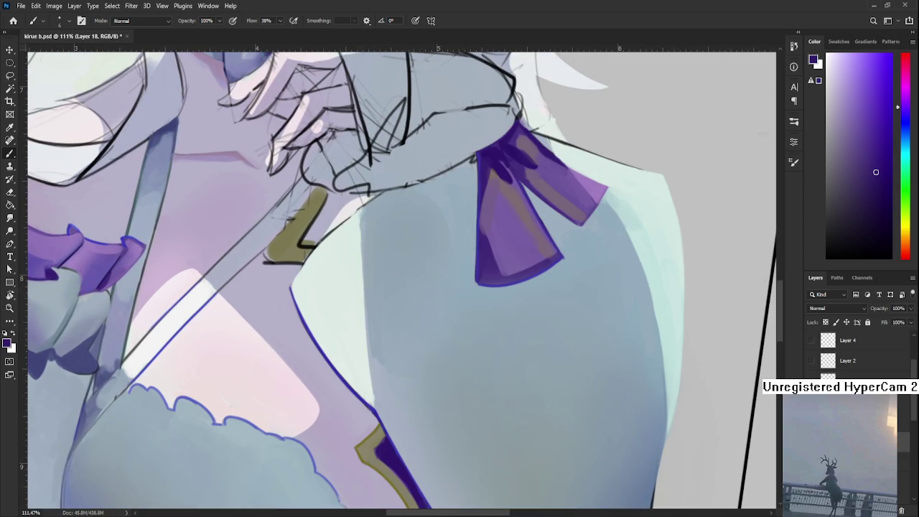
pyautogui.hotkey('alt', ']')
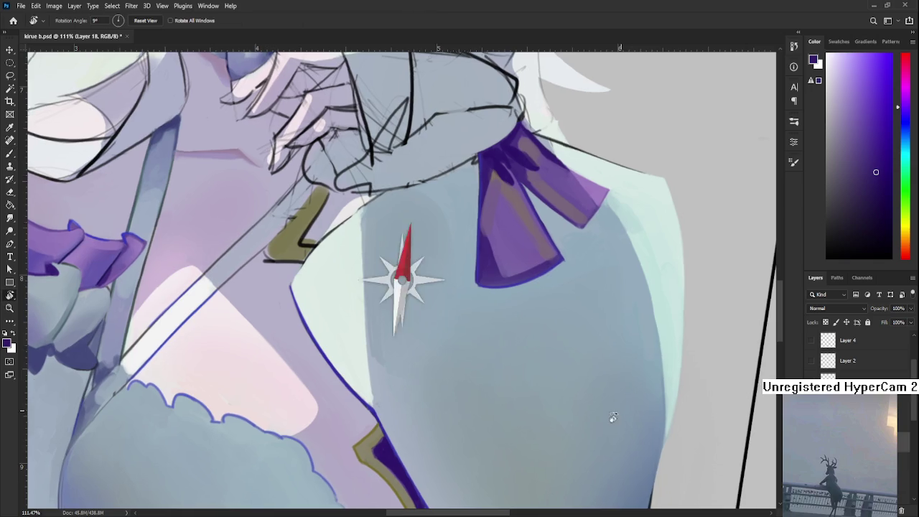
pyautogui.moveTo(620, 407); pyautogui.dragTo(528, 472)
pyautogui.moveTo(394, 352); pyautogui.dragTo(356, 326)
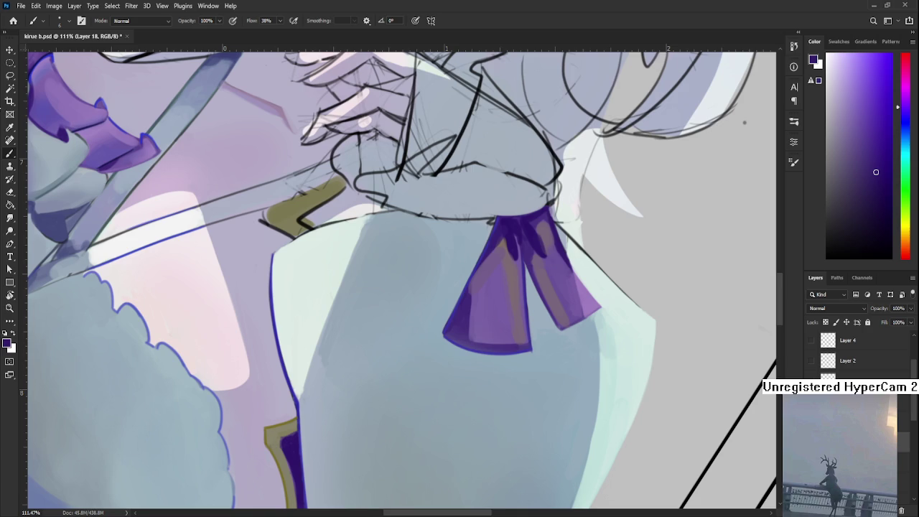
# Sample a series of blue-grey and light mint tones along the right sleeve's inner edge
pyautogui.keyDown('alt'); pyautogui.click(336, 353); pyautogui.keyUp('alt')
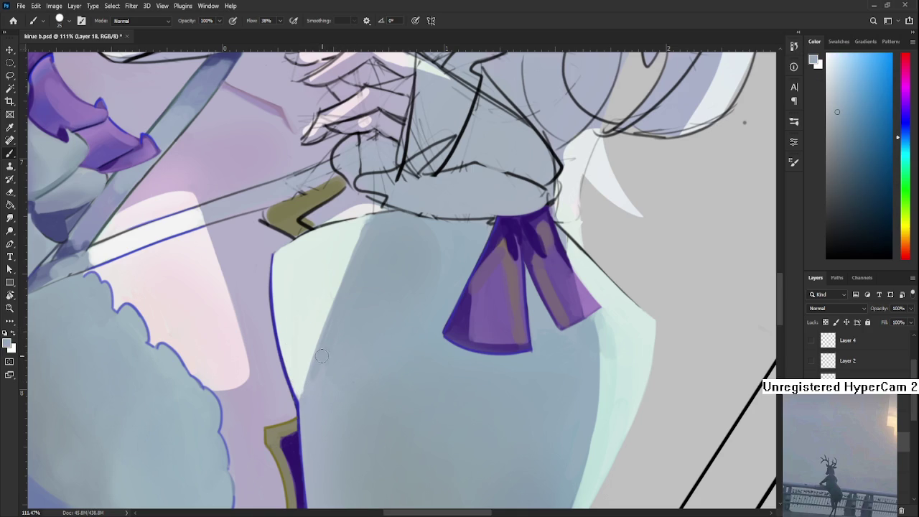
pyautogui.keyDown('alt'); pyautogui.click(315, 392); pyautogui.keyUp('alt')
pyautogui.keyDown('alt'); pyautogui.click(337, 375); pyautogui.keyUp('alt')
pyautogui.keyDown('alt'); pyautogui.click(324, 370); pyautogui.keyUp('alt')
pyautogui.keyDown('alt'); pyautogui.click(359, 318); pyautogui.keyUp('alt')
pyautogui.keyDown('alt'); pyautogui.click(342, 330); pyautogui.keyUp('alt')
pyautogui.keyDown('alt'); pyautogui.click(341, 323); pyautogui.keyUp('alt')
pyautogui.keyDown('alt'); pyautogui.click(325, 332); pyautogui.keyUp('alt')
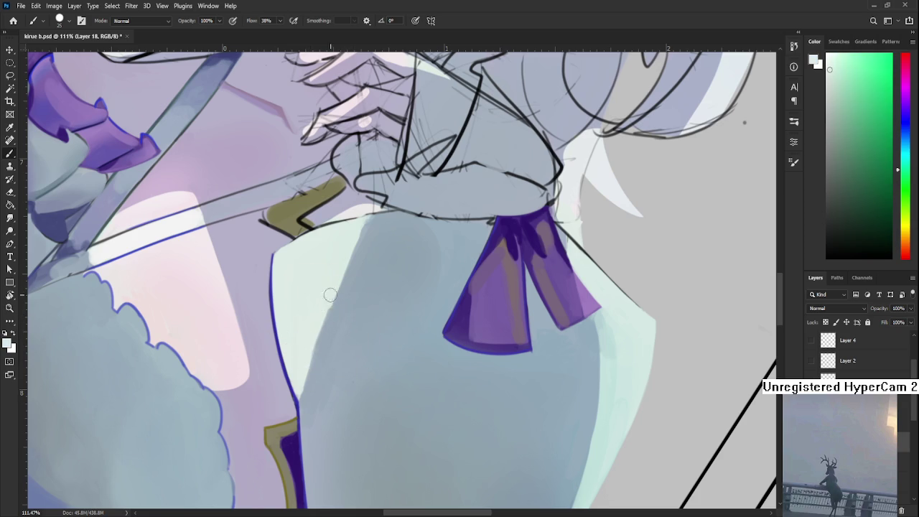
pyautogui.keyDown('alt'); pyautogui.click(324, 328); pyautogui.keyUp('alt')
pyautogui.keyDown('alt'); pyautogui.click(308, 348); pyautogui.keyUp('alt')
pyautogui.moveTo(315, 337); pyautogui.dragTo(299, 381)
pyautogui.scroll(-5, 299, 381)
pyautogui.scroll(2, 311, 380)
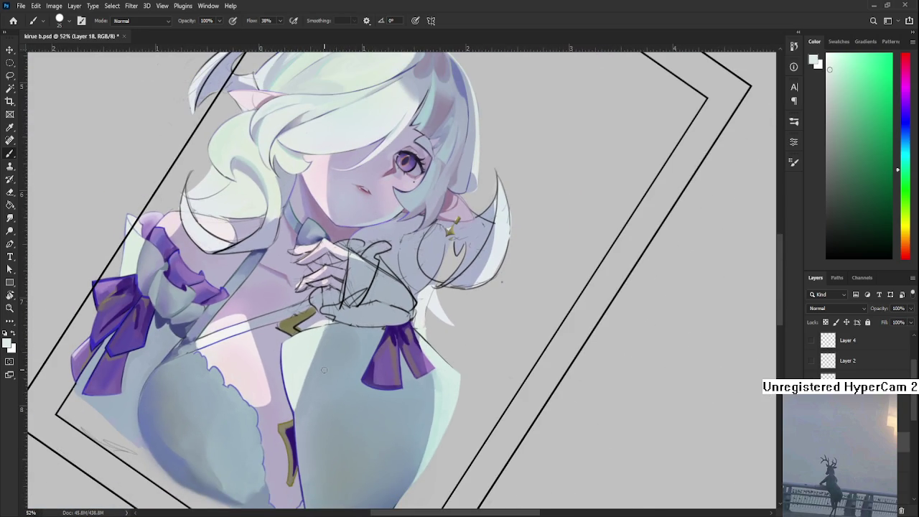
# Tilt the view about 10° and pick up the sleeve's light blue-grey with the Brush
pyautogui.scroll(2, 324, 370)
pyautogui.scroll(2, 324, 370)
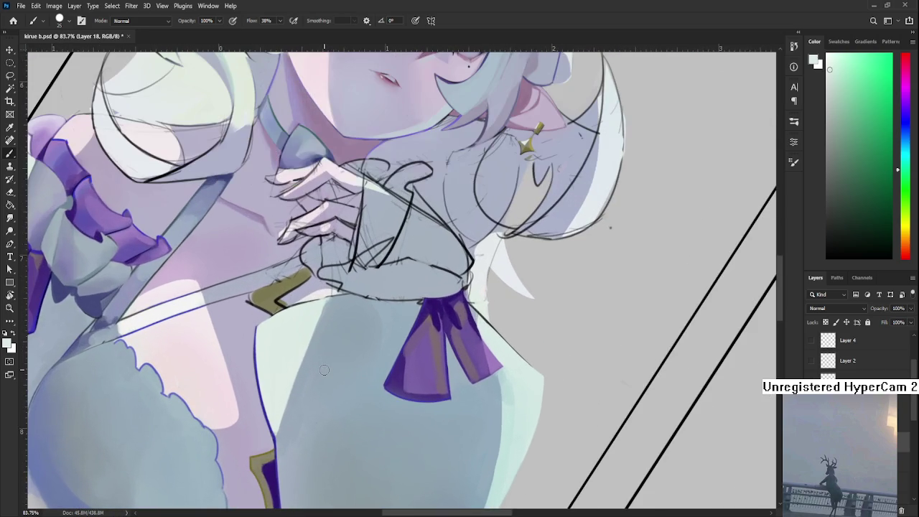
pyautogui.scroll(1, 324, 370)
pyautogui.press('r')
pyautogui.moveTo(318, 395); pyautogui.dragTo(315, 354)
pyautogui.press('b')
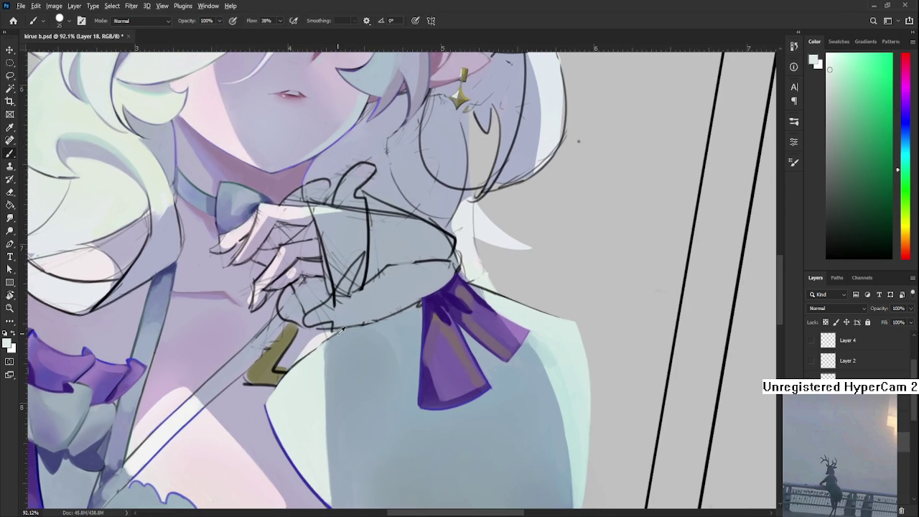
pyautogui.keyDown('alt'); pyautogui.click(329, 356); pyautogui.keyUp('alt')
pyautogui.press(']')
pyautogui.press('[')
# Set the brush to size 5 and sample blue-grey and green-grey sleeve tones under the hand
pyautogui.keyDown('alt'); pyautogui.click(331, 352); pyautogui.keyUp('alt')
pyautogui.keyDown('alt'); pyautogui.click(333, 353); pyautogui.keyUp('alt')
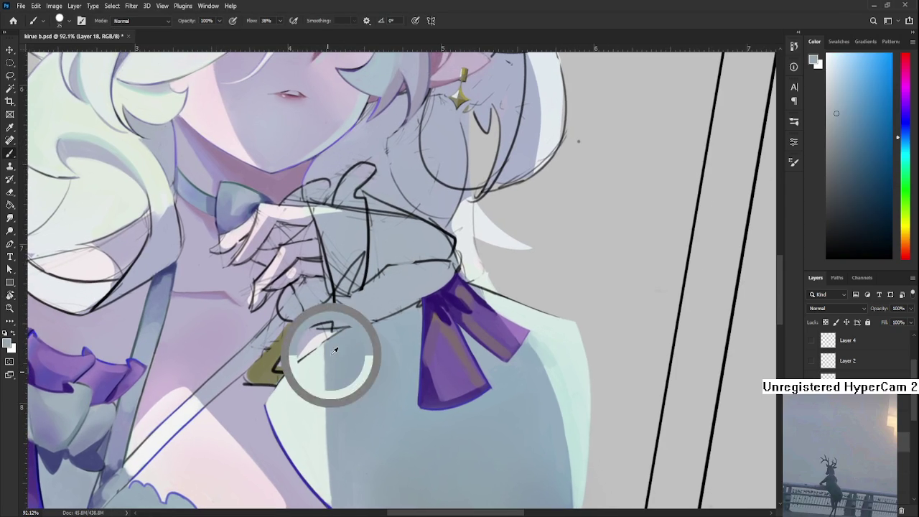
pyautogui.keyDown('alt'); pyautogui.click(334, 356); pyautogui.keyUp('alt')
pyautogui.scroll(-2, 334, 357)
pyautogui.keyDown('alt'); pyautogui.click(324, 322); pyautogui.keyUp('alt')
pyautogui.press('[')
pyautogui.press('[')
pyautogui.press('[')
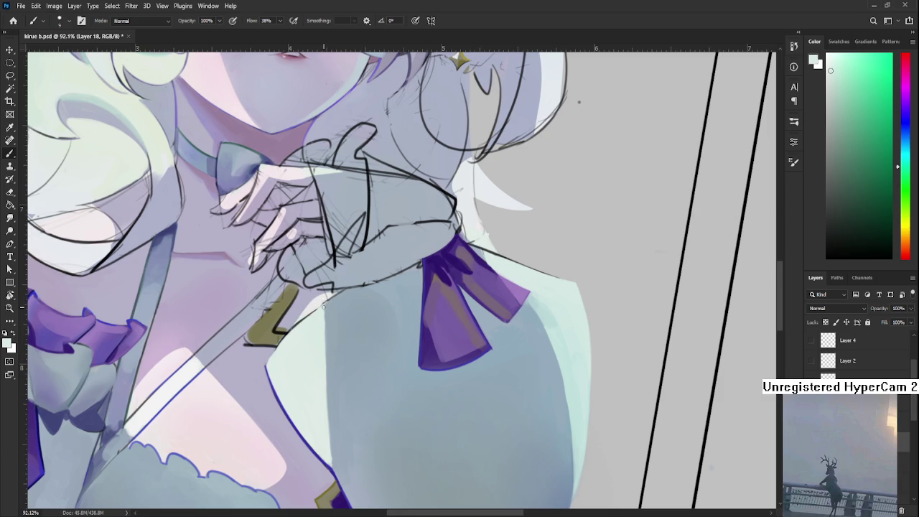
pyautogui.keyDown('alt'); pyautogui.click(330, 339); pyautogui.keyUp('alt')
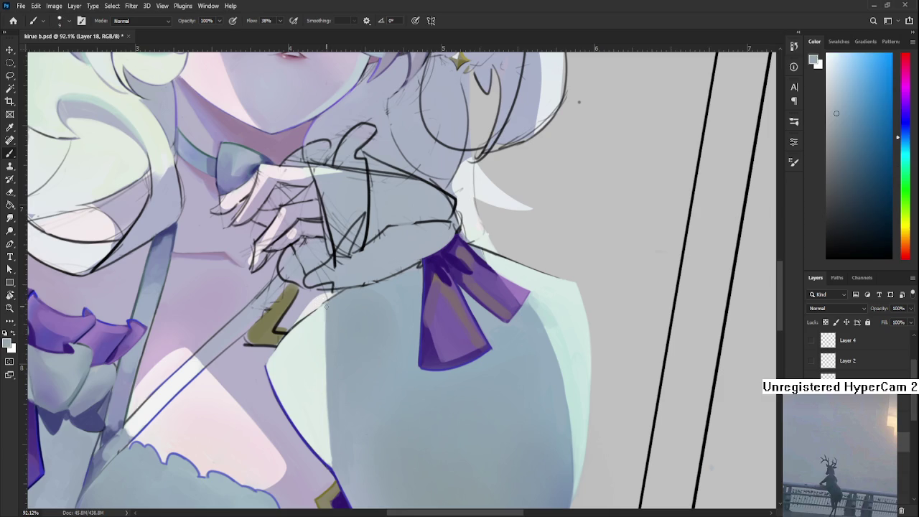
pyautogui.moveTo(325, 362); pyautogui.dragTo(334, 363)
pyautogui.keyDown('alt'); pyautogui.click(338, 331); pyautogui.keyUp('alt')
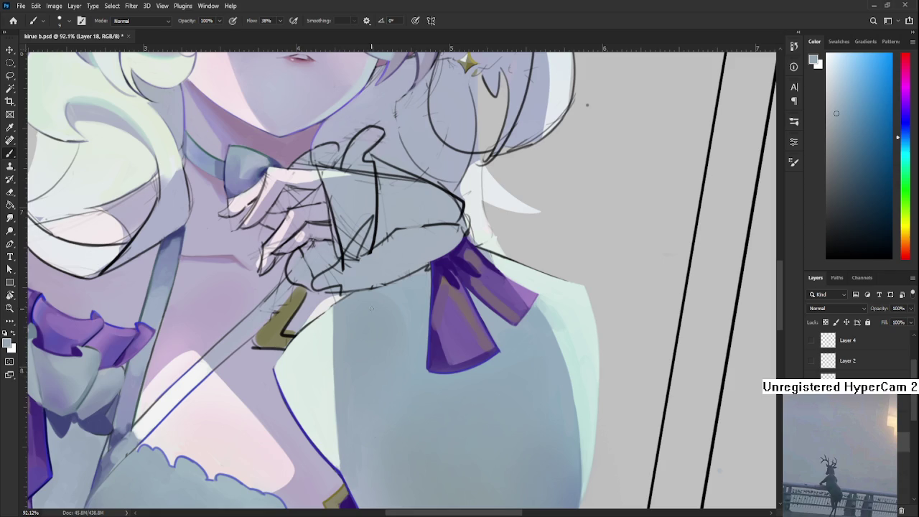
pyautogui.keyDown('alt'); pyautogui.click(353, 323); pyautogui.keyUp('alt')
# Rotate the view and sample the blue-purple outline and near-white mint along the sleeve's lower edge
pyautogui.press('r')
pyautogui.moveTo(333, 333)
pyautogui.mouseDown()
pyautogui.moveTo(365, 299)
pyautogui.moveTo(377, 304)
pyautogui.moveTo(375, 394)
pyautogui.mouseUp()
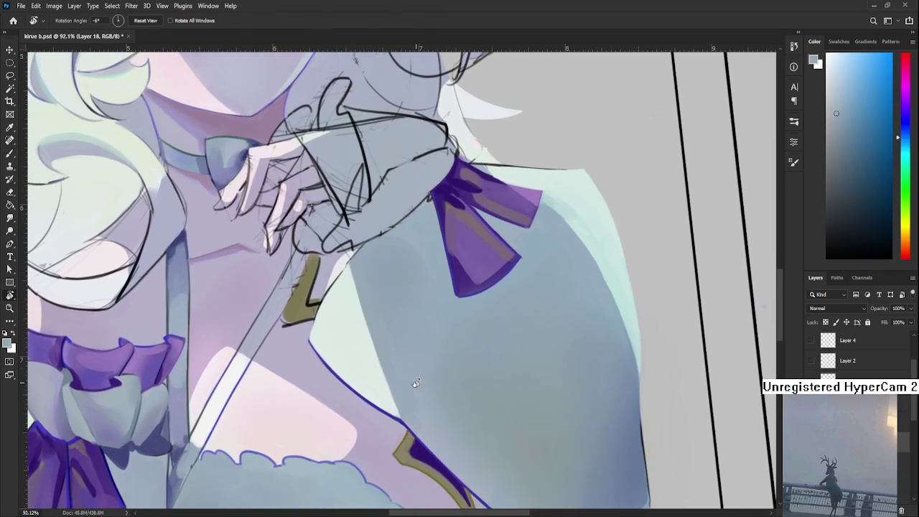
pyautogui.keyDown('alt'); pyautogui.click(375, 394); pyautogui.keyUp('alt')
pyautogui.moveTo(322, 321)
pyautogui.mouseDown()
pyautogui.moveTo(319, 369)
pyautogui.moveTo(304, 386)
pyautogui.mouseUp()
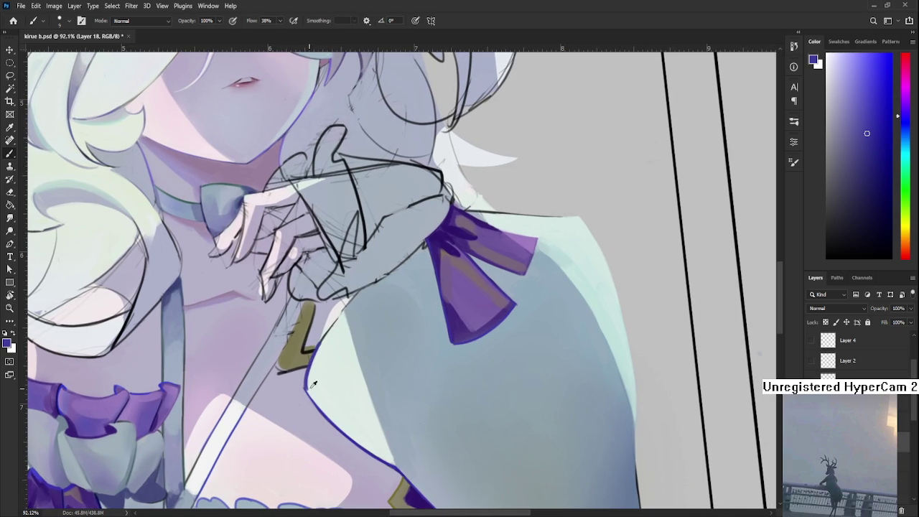
pyautogui.keyDown('alt'); pyautogui.click(318, 364); pyautogui.keyUp('alt')
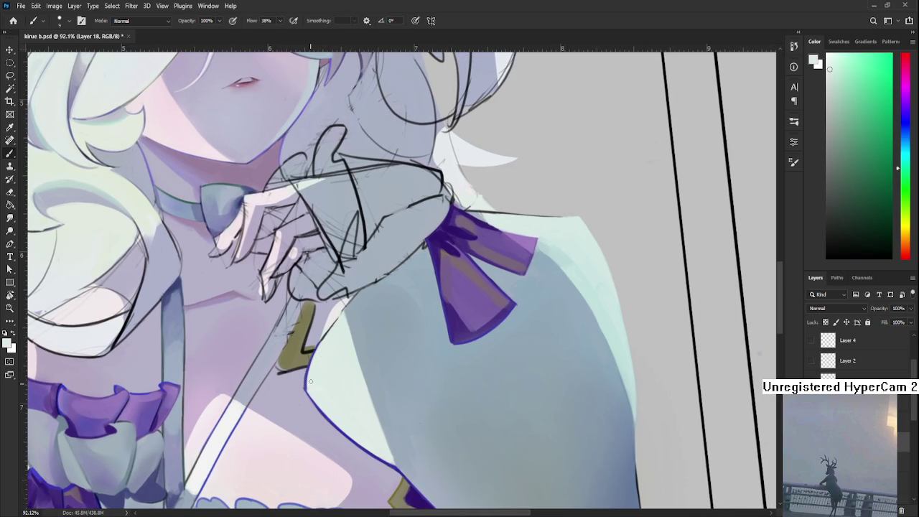
pyautogui.moveTo(331, 358); pyautogui.dragTo(316, 336)
pyautogui.moveTo(338, 372); pyautogui.dragTo(323, 355)
pyautogui.keyDown('alt'); pyautogui.click(355, 410); pyautogui.keyUp('alt')
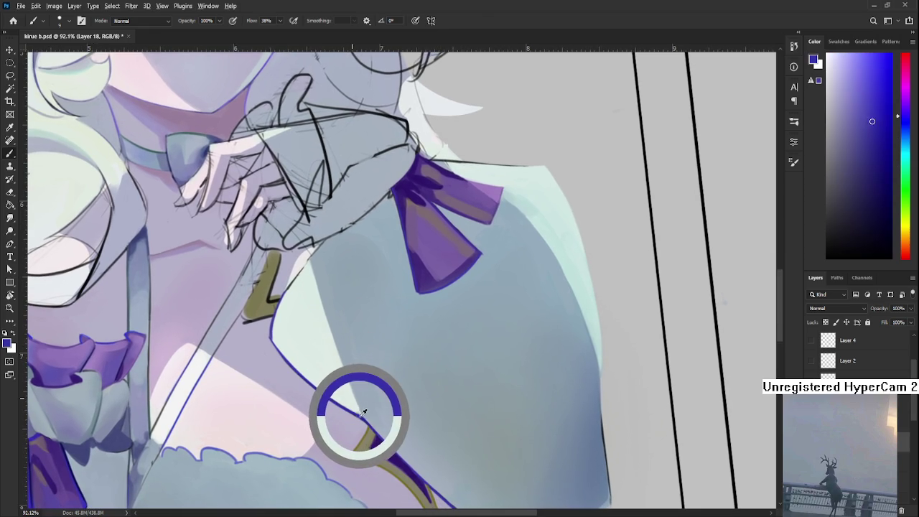
# Enlarge the brush and alternate olive and purple samples to refine the strap accent below the sleeve
pyautogui.moveTo(364, 413)
pyautogui.mouseDown()
pyautogui.moveTo(354, 433)
pyautogui.moveTo(364, 374)
pyautogui.mouseUp()
pyautogui.keyDown('alt'); pyautogui.click(342, 386); pyautogui.keyUp('alt')
pyautogui.keyDown('alt'); pyautogui.click(364, 374); pyautogui.keyUp('alt')
pyautogui.press(']')
pyautogui.press(']')
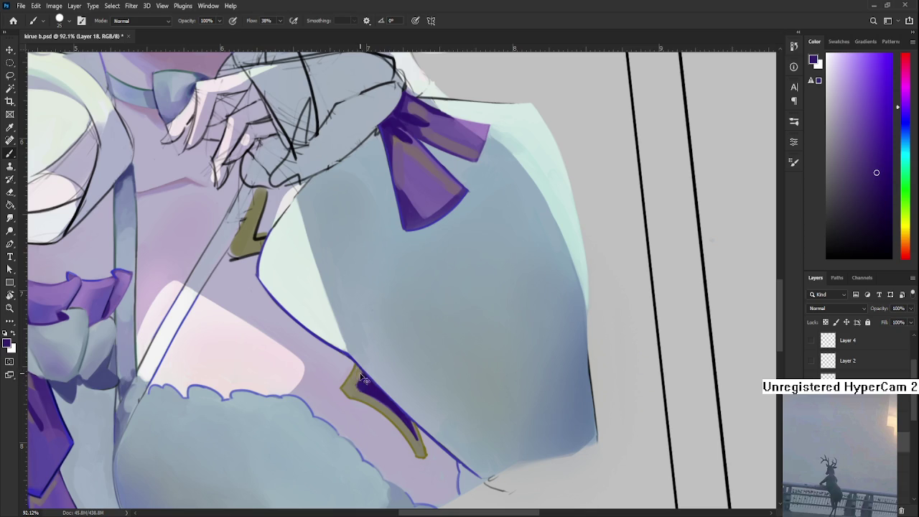
pyautogui.keyDown('alt'); pyautogui.click(363, 391); pyautogui.keyUp('alt')
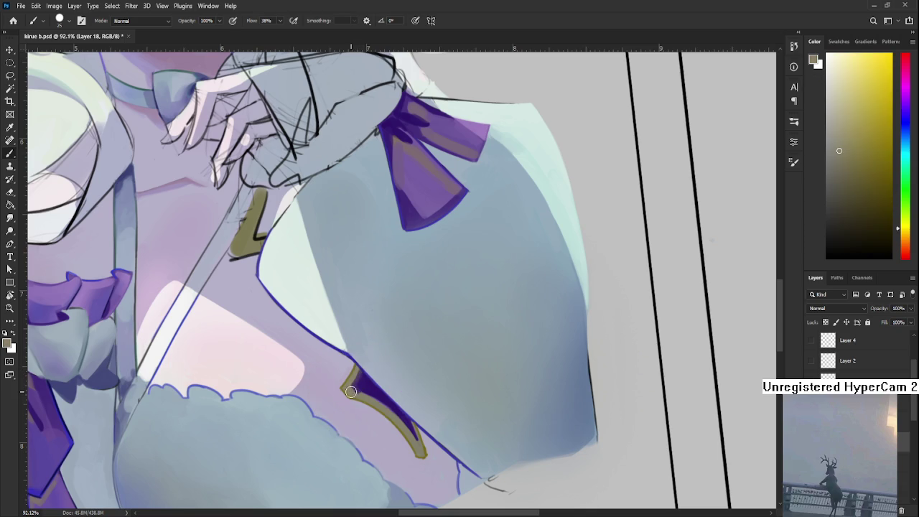
pyautogui.keyDown('alt'); pyautogui.click(364, 390); pyautogui.keyUp('alt')
pyautogui.keyDown('alt'); pyautogui.click(363, 383); pyautogui.keyUp('alt')
pyautogui.keyDown('alt'); pyautogui.click(358, 389); pyautogui.keyUp('alt')
pyautogui.keyDown('alt'); pyautogui.click(361, 395); pyautogui.keyUp('alt')
pyautogui.scroll(-5, 374, 417)
pyautogui.scroll(3, 388, 413)
pyautogui.scroll(2, 405, 407)
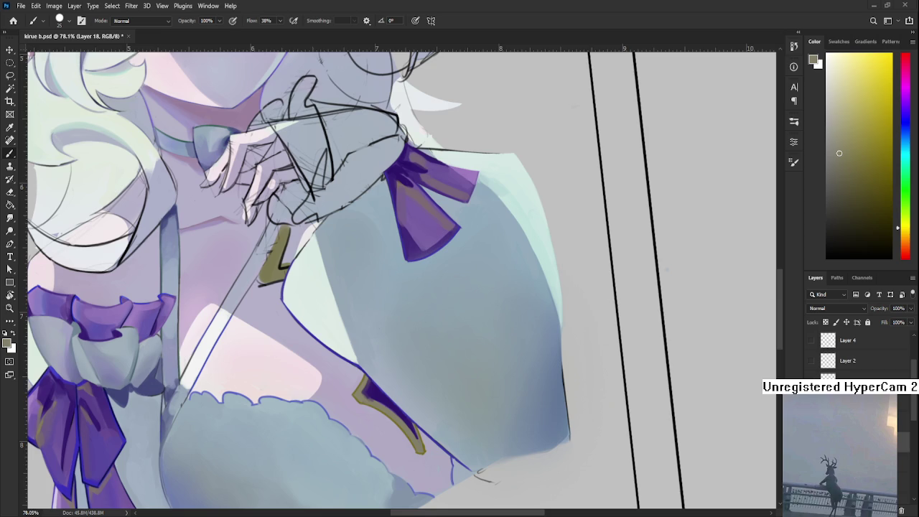
# Tilt the view about 9°, then sample a lavender with the brush shrunk to size 6
pyautogui.press('r')
pyautogui.moveTo(423, 367); pyautogui.dragTo(345, 348)
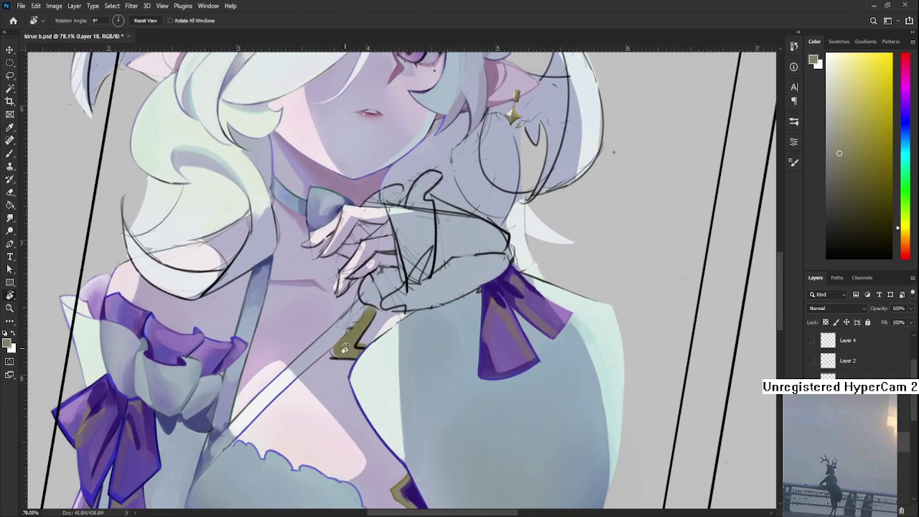
pyautogui.press('b')
pyautogui.keyDown('alt'); pyautogui.click(338, 365); pyautogui.keyUp('alt')
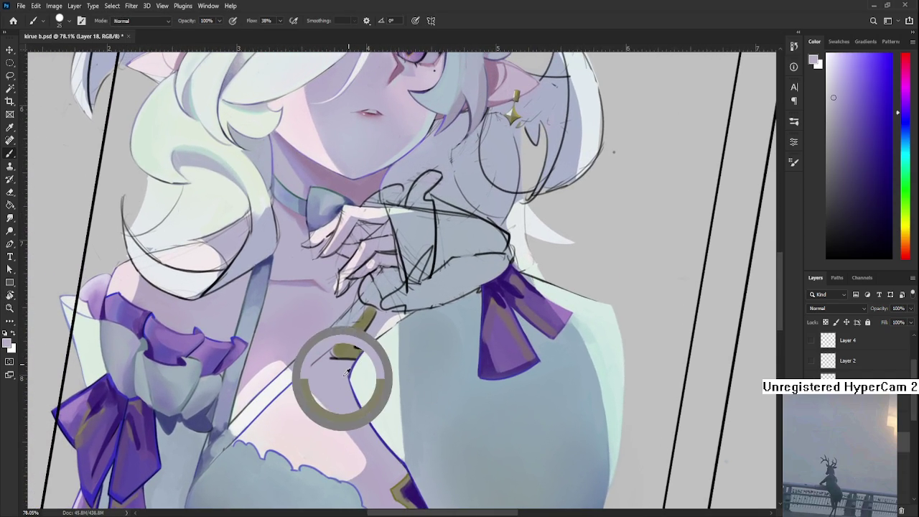
pyautogui.press('[')
pyautogui.press('[')
pyautogui.press('[')
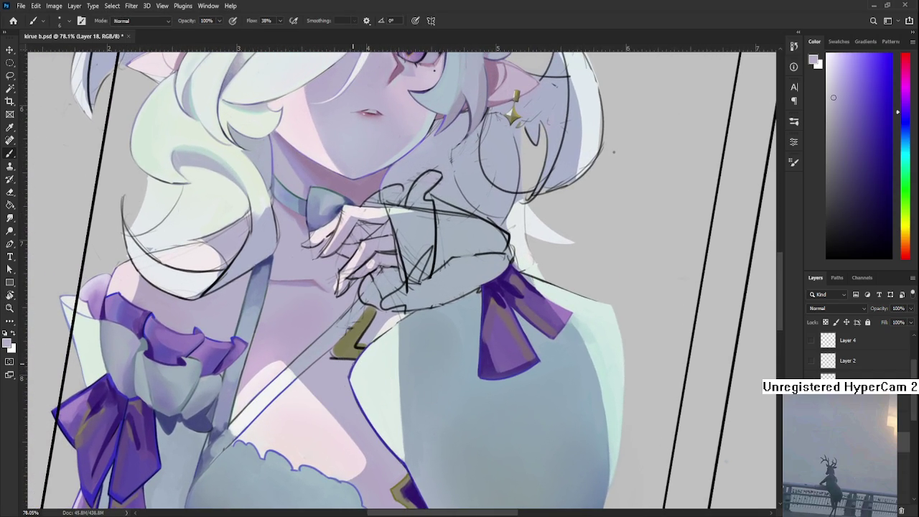
pyautogui.keyDown('alt'); pyautogui.click(345, 355); pyautogui.keyUp('alt')
# Tilt the view back, zoom to the birthday doodle margin, and straighten the view to 0°
pyautogui.press('r')
pyautogui.moveTo(345, 354); pyautogui.dragTo(417, 438)
pyautogui.scroll(-5, 417, 438)
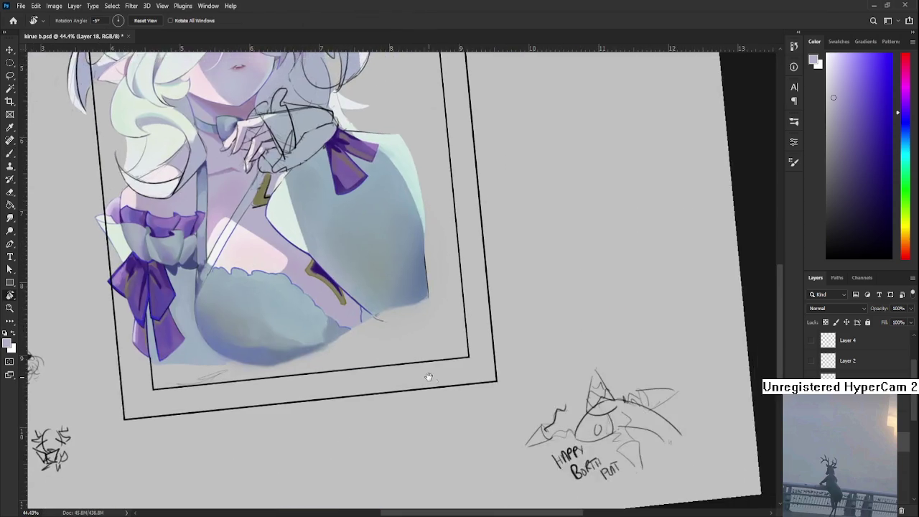
pyautogui.scroll(2, 427, 376)
pyautogui.scroll(2, 499, 436)
pyautogui.scroll(-3, 855, 356)
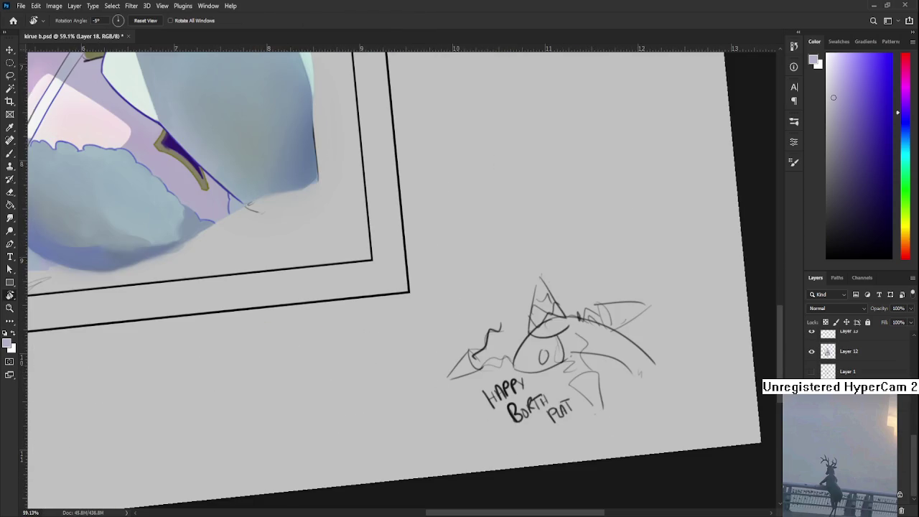
pyautogui.moveTo(503, 403); pyautogui.dragTo(563, 412)
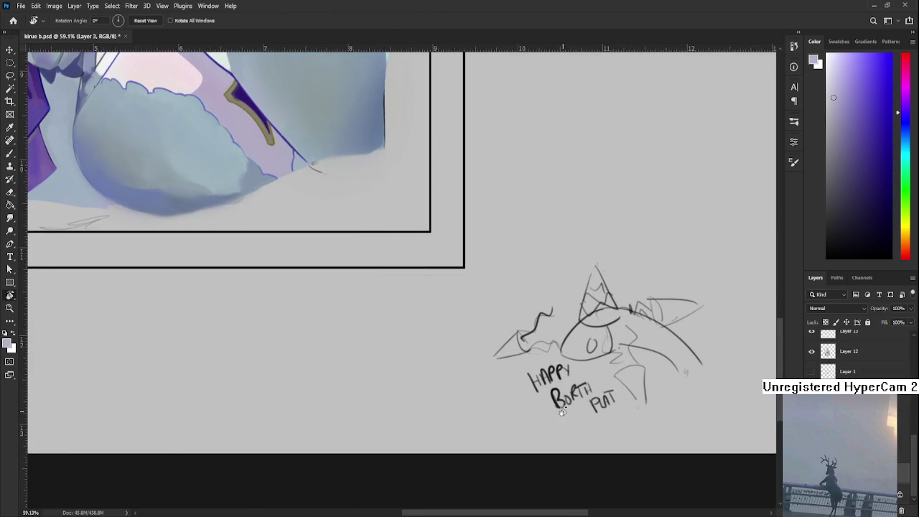
# Draw the chibi head's oval outline in black, undoing the misplaced strokes
pyautogui.press('b')
pyautogui.press('d')
pyautogui.moveTo(359, 335)
pyautogui.mouseDown()
pyautogui.moveTo(374, 359)
pyautogui.moveTo(355, 379)
pyautogui.mouseUp()
pyautogui.hotkey('ctrl', 'z')
pyautogui.moveTo(388, 342); pyautogui.dragTo(386, 363)
pyautogui.hotkey('ctrl', 'z')
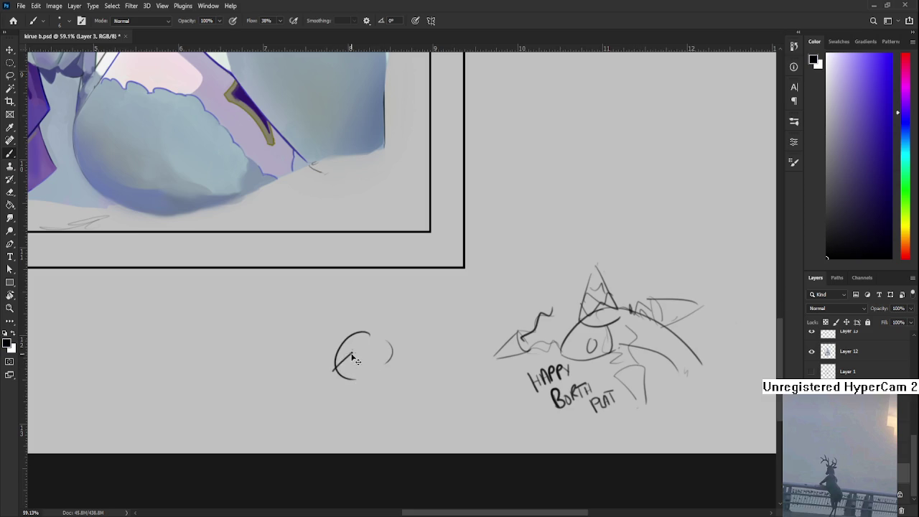
pyautogui.moveTo(352, 362)
pyautogui.mouseDown()
pyautogui.moveTo(335, 368)
pyautogui.moveTo(383, 349)
pyautogui.mouseUp()
pyautogui.hotkey('ctrl', 'z')
# Add hair strands, freckles, an arching hair loop and a small bow to the head
pyautogui.moveTo(364, 353)
pyautogui.mouseDown()
pyautogui.moveTo(352, 357)
pyautogui.moveTo(372, 357)
pyautogui.moveTo(322, 388)
pyautogui.moveTo(330, 396)
pyautogui.mouseUp()
pyautogui.moveTo(371, 342)
pyautogui.mouseDown()
pyautogui.moveTo(387, 364)
pyautogui.moveTo(403, 365)
pyautogui.mouseUp()
pyautogui.moveTo(321, 349); pyautogui.dragTo(319, 358)
pyautogui.moveTo(372, 335)
pyautogui.mouseDown()
pyautogui.moveTo(297, 359)
pyautogui.moveTo(286, 379)
pyautogui.moveTo(314, 346)
pyautogui.moveTo(385, 333)
pyautogui.moveTo(363, 332)
pyautogui.moveTo(359, 310)
pyautogui.moveTo(388, 336)
pyautogui.moveTo(393, 327)
pyautogui.mouseUp()
pyautogui.hotkey('ctrl', 'z')
pyautogui.hotkey('ctrl', 'z')
pyautogui.hotkey('ctrl', 'z')
pyautogui.hotkey('ctrl', 'z')
pyautogui.hotkey('ctrl', 'z')
pyautogui.hotkey('ctrl', 'z')
pyautogui.hotkey('ctrl', 'z')
pyautogui.hotkey('ctrl', 'z')
pyautogui.moveTo(381, 326)
pyautogui.mouseDown()
pyautogui.moveTo(410, 352)
pyautogui.moveTo(395, 347)
pyautogui.mouseUp()
pyautogui.hotkey('ctrl', 'z')
pyautogui.hotkey('ctrl', 'z')
pyautogui.moveTo(389, 348); pyautogui.dragTo(395, 355)
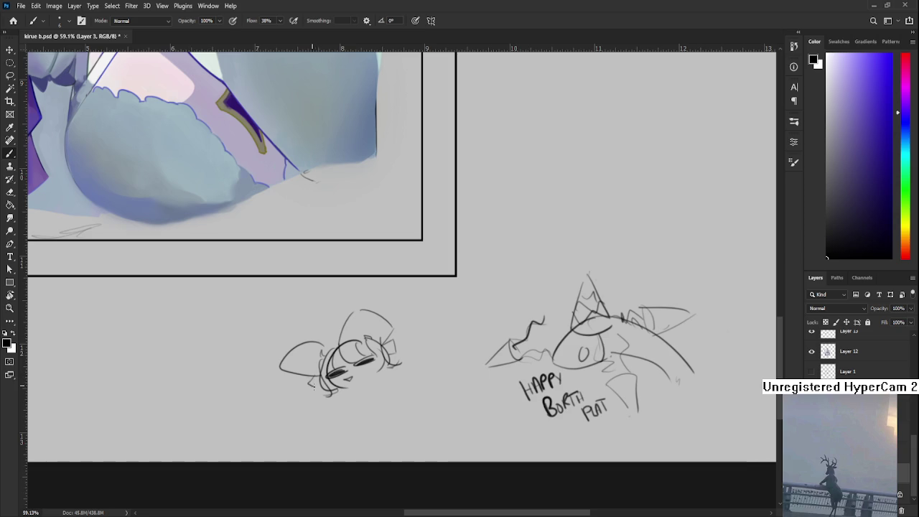
# Sketch the chibi's mouth and chin and a small hair stroke
pyautogui.moveTo(362, 368); pyautogui.dragTo(342, 377)
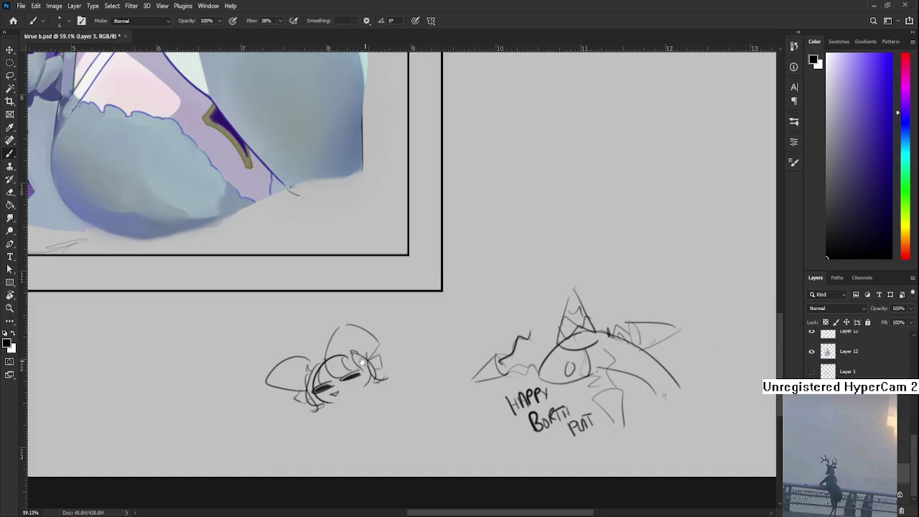
pyautogui.moveTo(363, 363); pyautogui.dragTo(371, 344)
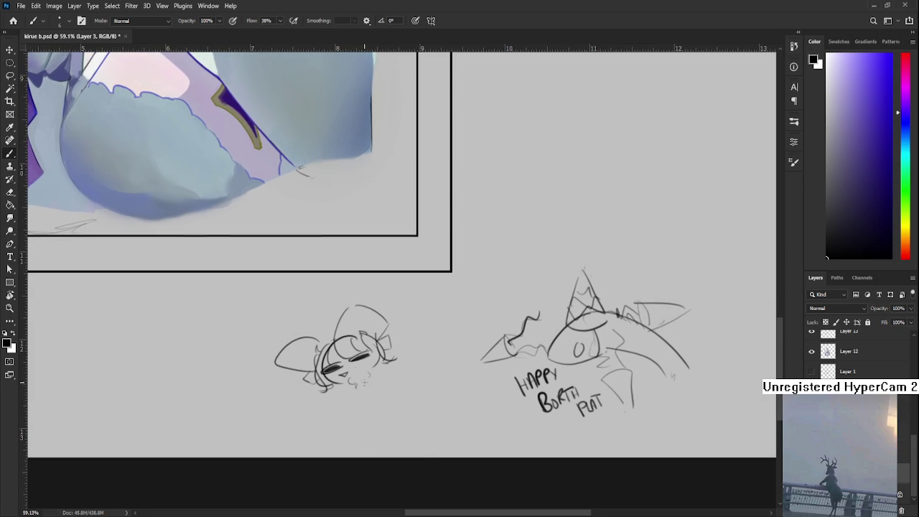
pyautogui.moveTo(349, 377)
pyautogui.mouseDown()
pyautogui.moveTo(354, 386)
pyautogui.moveTo(375, 380)
pyautogui.mouseUp()
pyautogui.moveTo(366, 348); pyautogui.dragTo(376, 365)
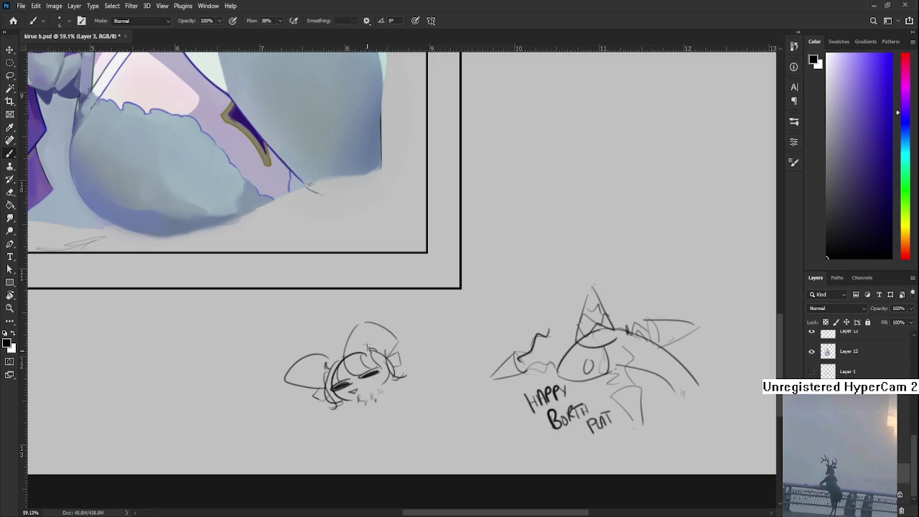
pyautogui.moveTo(368, 347)
pyautogui.mouseDown()
pyautogui.moveTo(373, 358)
pyautogui.moveTo(367, 337)
pyautogui.mouseUp()
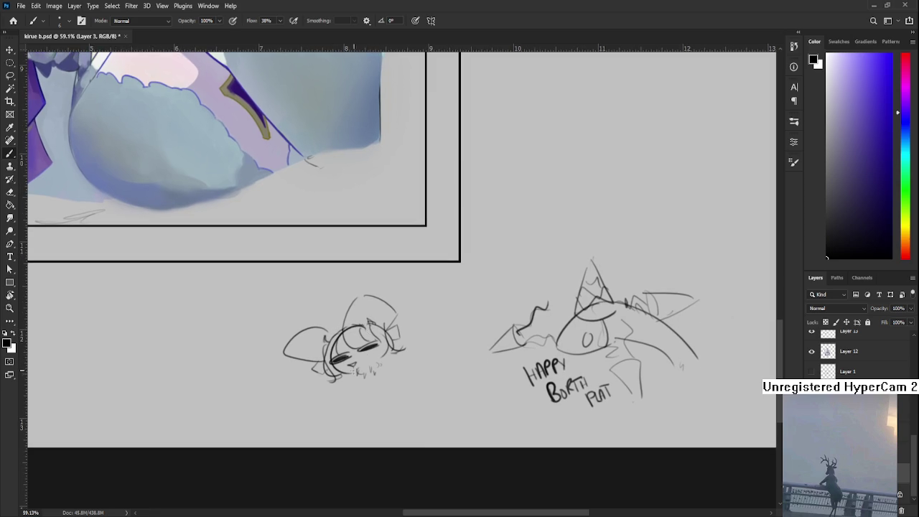
pyautogui.press('e')
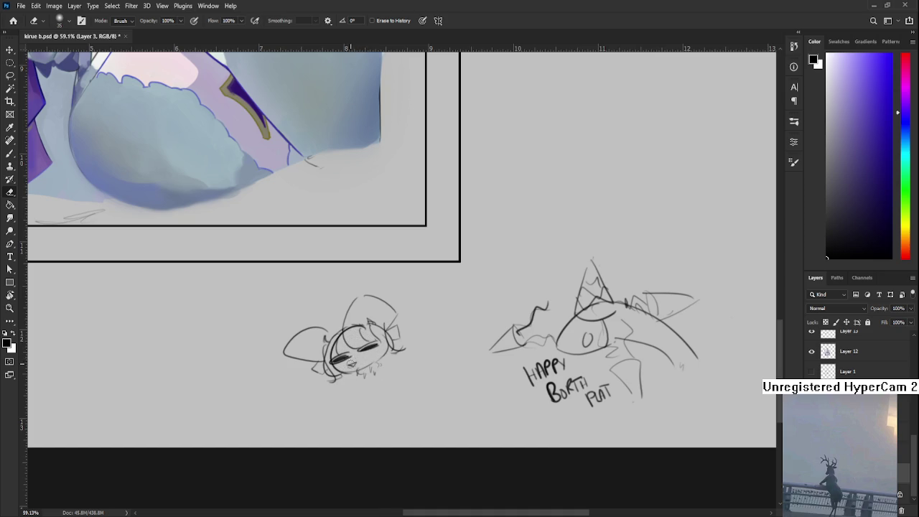
pyautogui.press('b')
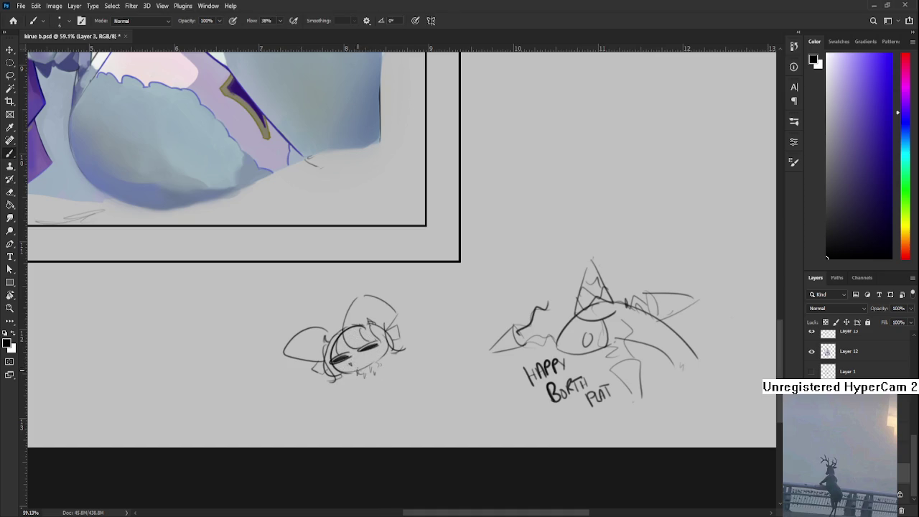
pyautogui.moveTo(399, 329)
pyautogui.mouseDown()
pyautogui.moveTo(372, 359)
pyautogui.moveTo(327, 370)
pyautogui.moveTo(366, 331)
pyautogui.mouseUp()
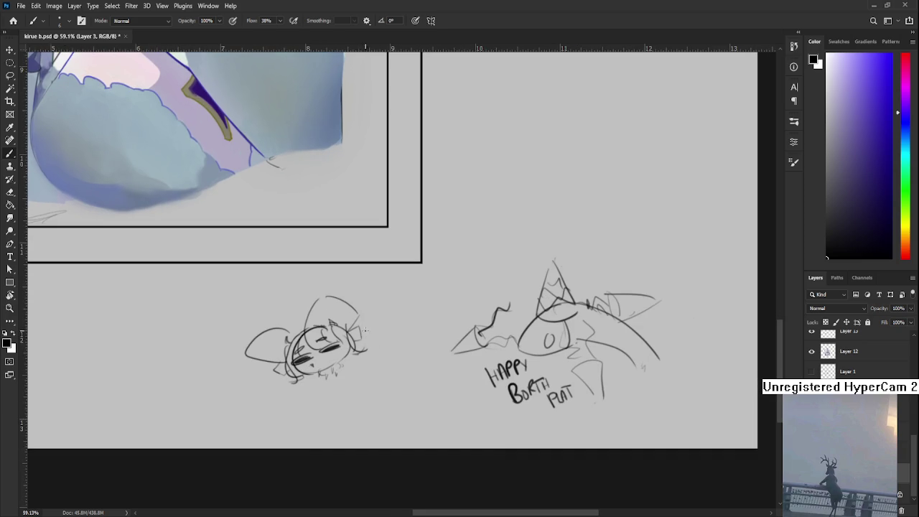
pyautogui.moveTo(304, 340); pyautogui.dragTo(327, 348)
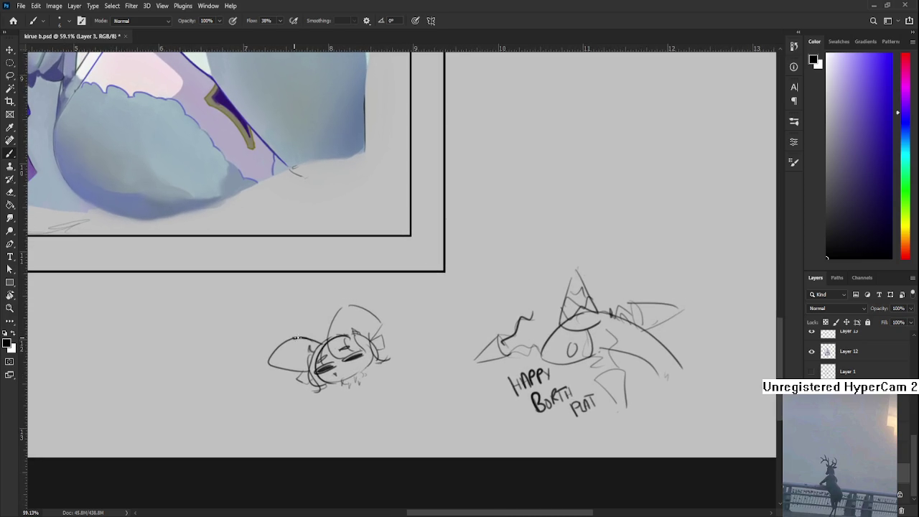
pyautogui.moveTo(386, 366); pyautogui.dragTo(382, 341)
pyautogui.moveTo(320, 372)
pyautogui.mouseDown()
pyautogui.moveTo(340, 368)
pyautogui.moveTo(352, 402)
pyautogui.moveTo(372, 373)
pyautogui.mouseUp()
# Letter 'PES' at brush size 15 above the chibi head
pyautogui.hotkey('ctrl', 'z')
pyautogui.hotkey('ctrl', 'z')
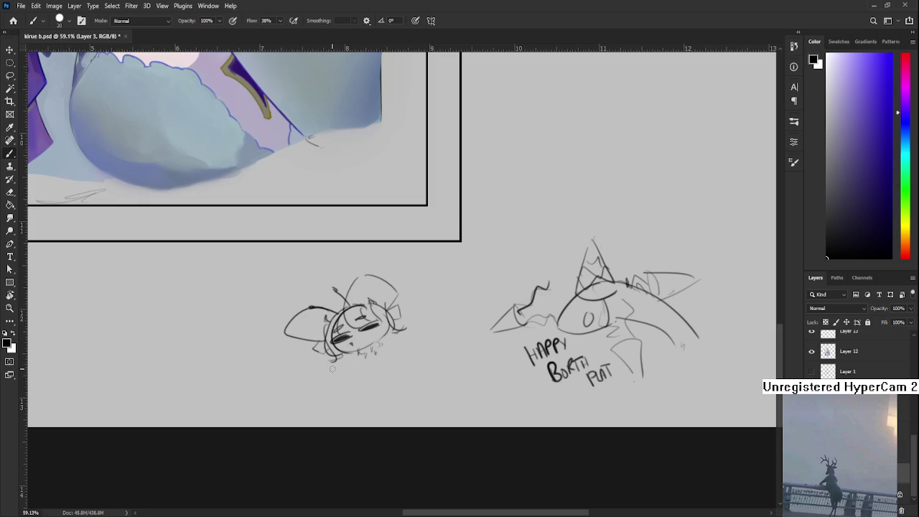
pyautogui.press('[')
pyautogui.moveTo(287, 301)
pyautogui.mouseDown()
pyautogui.moveTo(302, 321)
pyautogui.moveTo(296, 304)
pyautogui.moveTo(326, 300)
pyautogui.mouseUp()
pyautogui.moveTo(327, 265)
pyautogui.mouseDown()
pyautogui.moveTo(316, 290)
pyautogui.moveTo(333, 280)
pyautogui.mouseUp()
pyautogui.moveTo(319, 300); pyautogui.dragTo(342, 294)
pyautogui.moveTo(352, 260)
pyautogui.mouseDown()
pyautogui.moveTo(339, 286)
pyautogui.moveTo(370, 287)
pyautogui.moveTo(388, 251)
pyautogui.moveTo(357, 307)
pyautogui.moveTo(391, 320)
pyautogui.mouseUp()
# Redraw a larger question mark and erase the blob beneath it
pyautogui.hotkey('ctrl', 'z')
pyautogui.hotkey('ctrl', 'z')
pyautogui.hotkey('ctrl', 'z')
pyautogui.moveTo(381, 284); pyautogui.dragTo(405, 311)
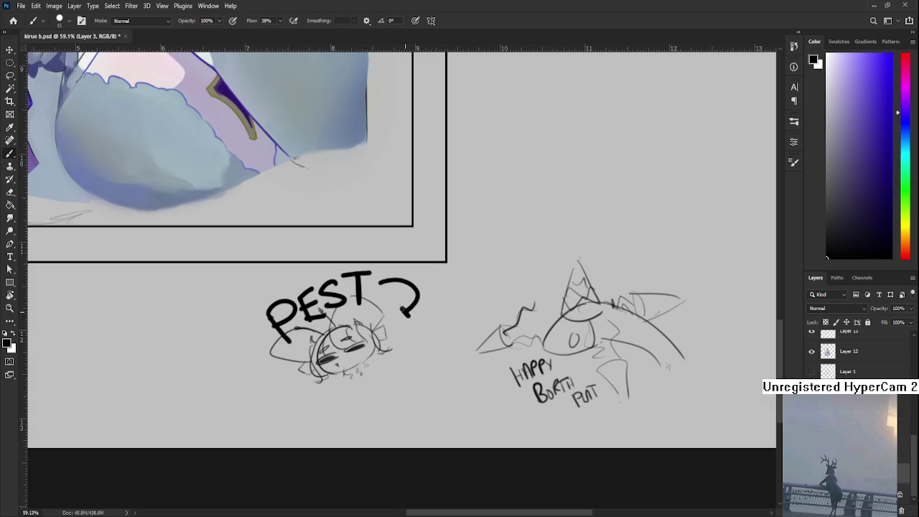
pyautogui.press('e')
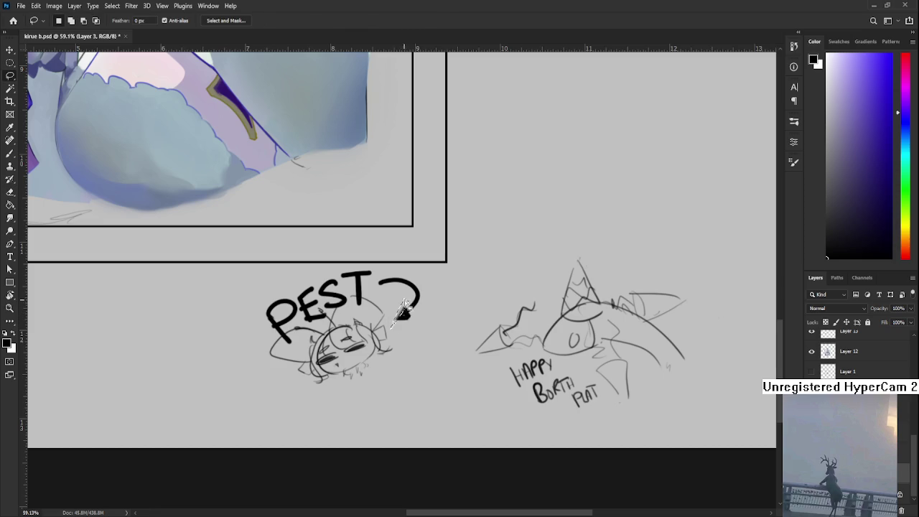
pyautogui.moveTo(393, 327); pyautogui.dragTo(415, 300)
# Reset colours to default black and zoom out to bring the whole portrait into view
pyautogui.press('b')
pyautogui.press('d')
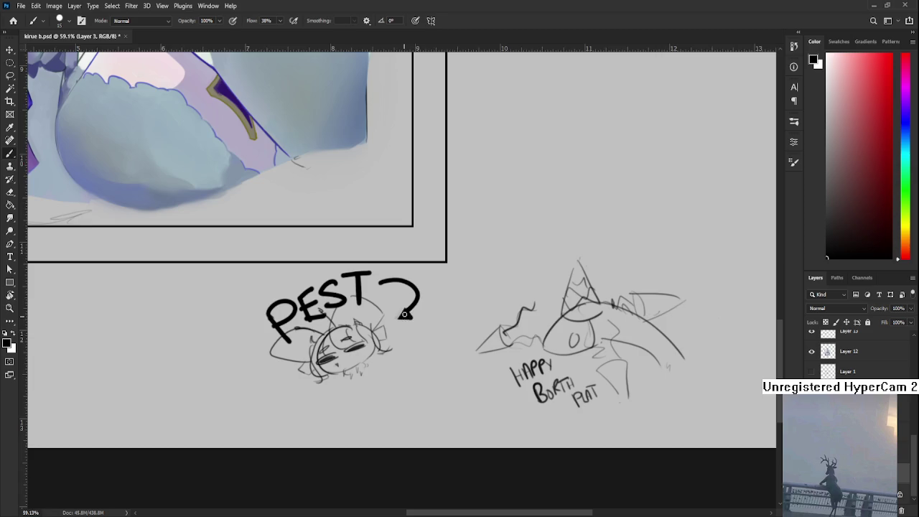
pyautogui.moveTo(405, 314); pyautogui.dragTo(422, 331)
pyautogui.scroll(-3, 419, 331)
pyautogui.moveTo(327, 112)
pyautogui.mouseDown()
pyautogui.moveTo(456, 381)
pyautogui.moveTo(444, 379)
pyautogui.mouseUp()
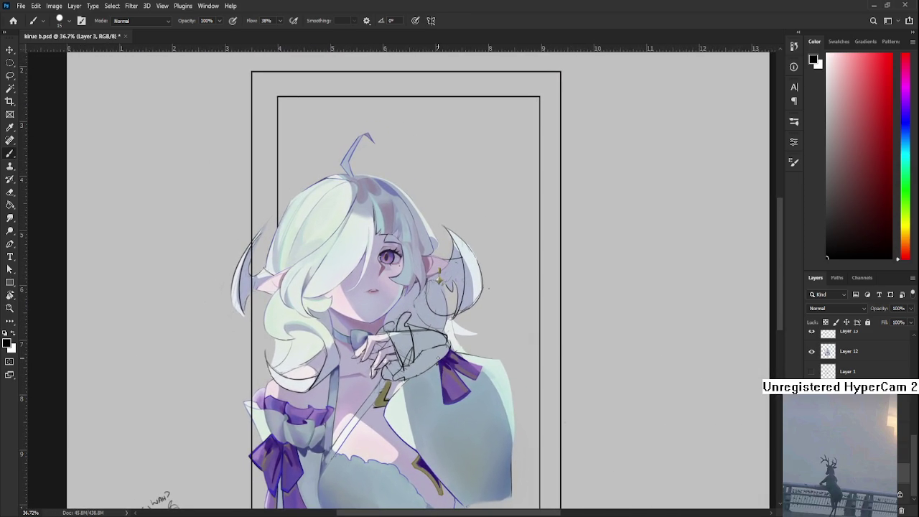
pyautogui.scroll(1, 440, 351)
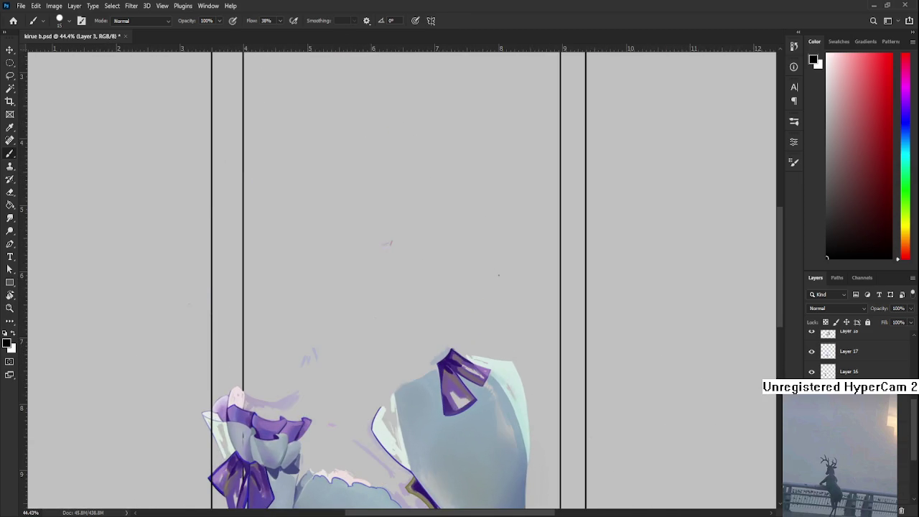
pyautogui.scroll(-3, 855, 352)
pyautogui.scroll(-3, 855, 352)
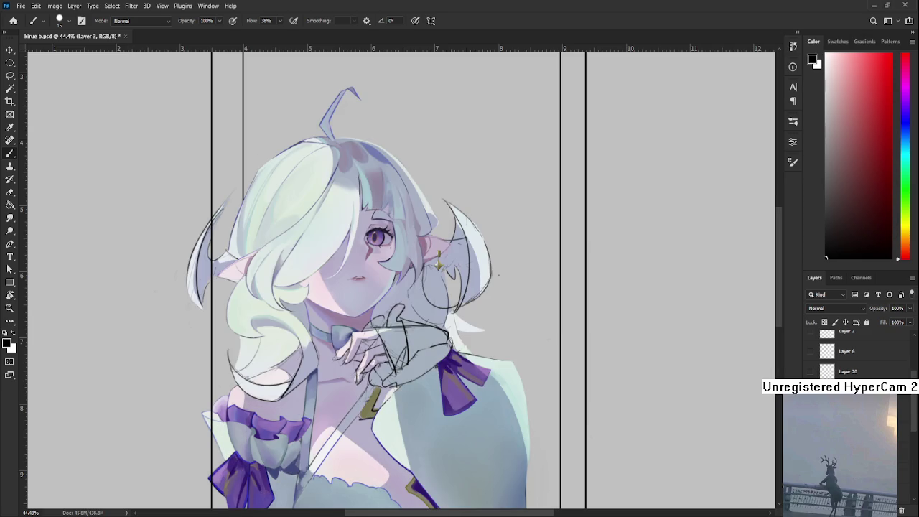
# Select Layer 18, sample a pale green from the chest, and zoom in
pyautogui.keyDown('ctrl'); pyautogui.click(406, 399); pyautogui.keyUp('ctrl')
pyautogui.moveTo(376, 403)
pyautogui.mouseDown()
pyautogui.moveTo(365, 350)
pyautogui.moveTo(349, 334)
pyautogui.mouseUp()
pyautogui.keyDown('alt'); pyautogui.click(393, 399); pyautogui.keyUp('alt')
pyautogui.keyDown('alt'); pyautogui.click(392, 409); pyautogui.keyUp('alt')
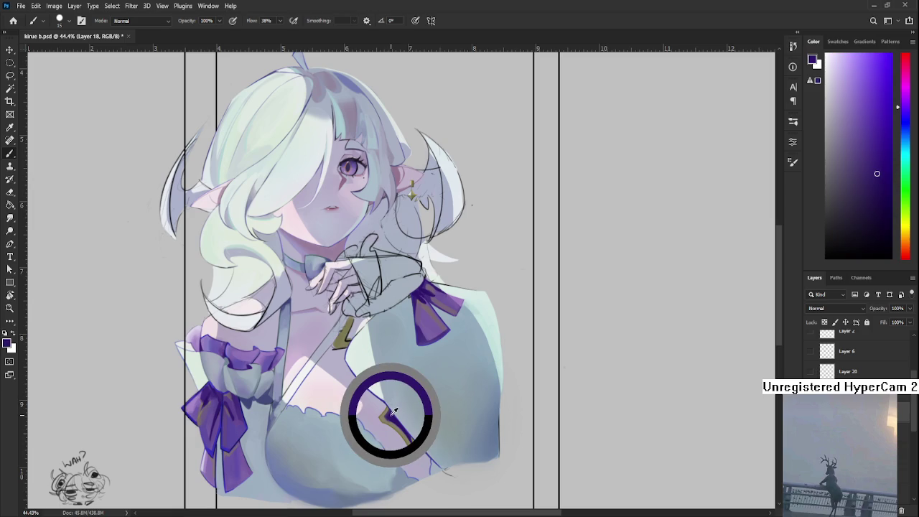
pyautogui.moveTo(391, 418)
pyautogui.mouseDown()
pyautogui.moveTo(373, 375)
pyautogui.moveTo(391, 413)
pyautogui.moveTo(381, 379)
pyautogui.mouseUp()
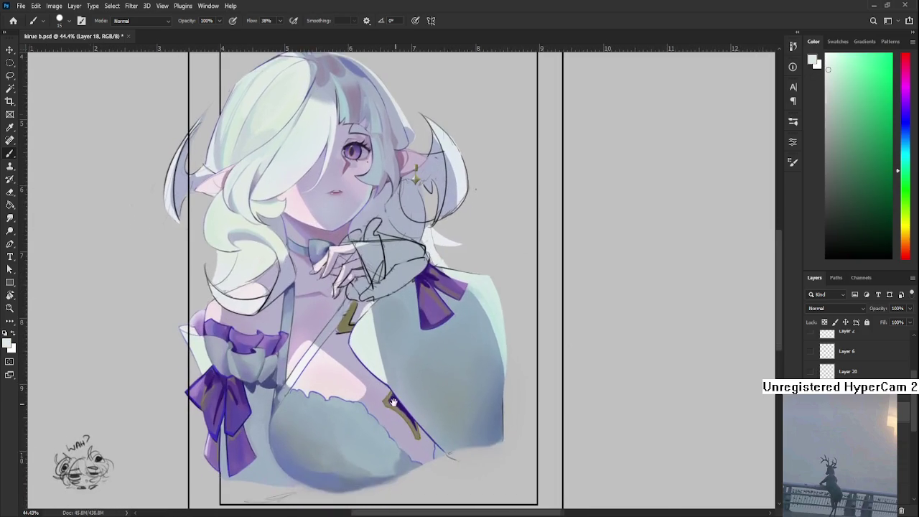
pyautogui.scroll(1, 398, 373)
pyautogui.scroll(1, 399, 374)
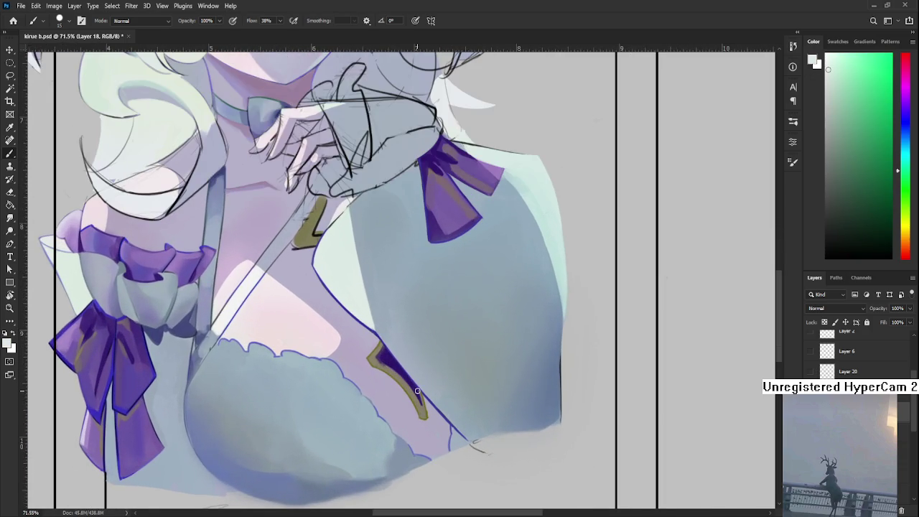
# Sample purple, olive gold and cream tones from the outfit ornament
pyautogui.keyDown('alt'); pyautogui.click(391, 370); pyautogui.keyUp('alt')
pyautogui.moveTo(366, 346); pyautogui.dragTo(370, 417)
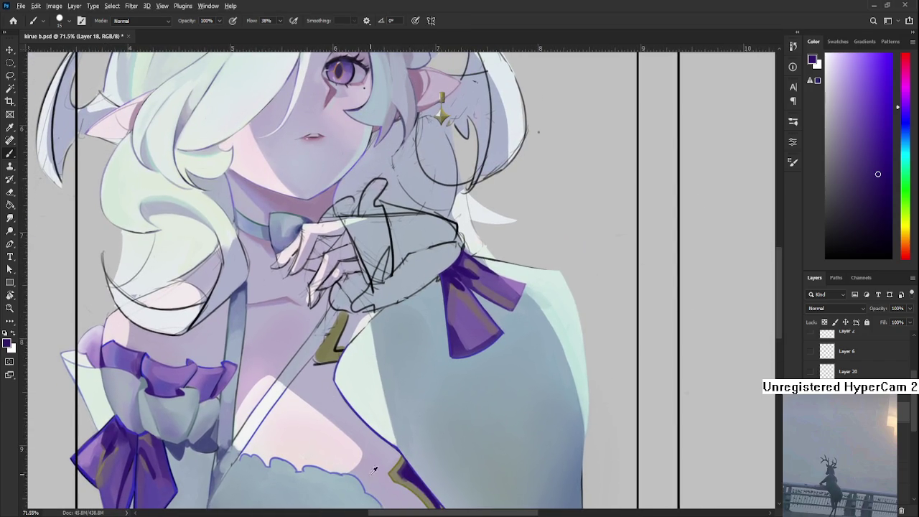
pyautogui.keyDown('alt'); pyautogui.click(394, 467); pyautogui.keyUp('alt')
pyautogui.keyDown('alt'); pyautogui.click(368, 387); pyautogui.keyUp('alt')
pyautogui.press('r')
pyautogui.moveTo(437, 400)
pyautogui.mouseDown()
pyautogui.moveTo(406, 405)
pyautogui.moveTo(364, 388)
pyautogui.mouseUp()
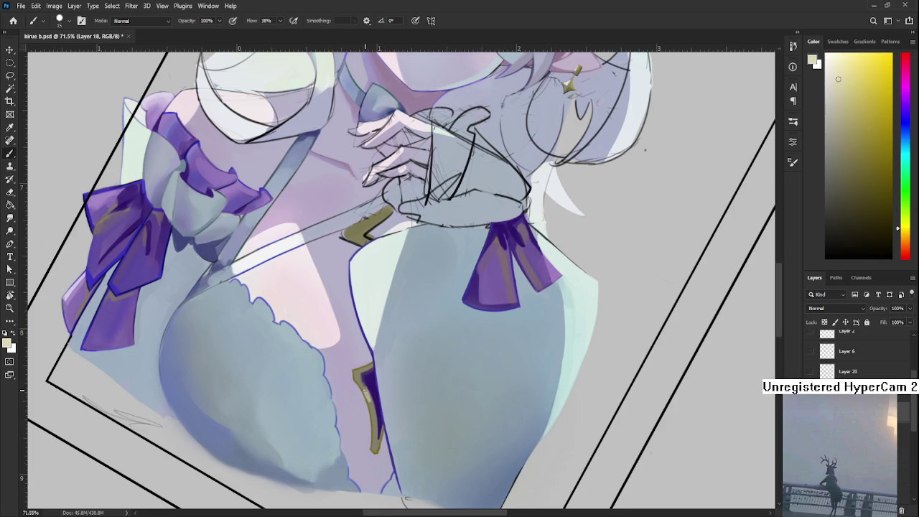
pyautogui.keyDown('alt'); pyautogui.click(365, 391); pyautogui.keyUp('alt')
pyautogui.keyDown('alt'); pyautogui.click(369, 400); pyautogui.keyUp('alt')
pyautogui.keyDown('alt'); pyautogui.click(371, 402); pyautogui.keyUp('alt')
pyautogui.keyDown('alt'); pyautogui.click(375, 402); pyautogui.keyUp('alt')
pyautogui.moveTo(359, 378); pyautogui.dragTo(390, 350)
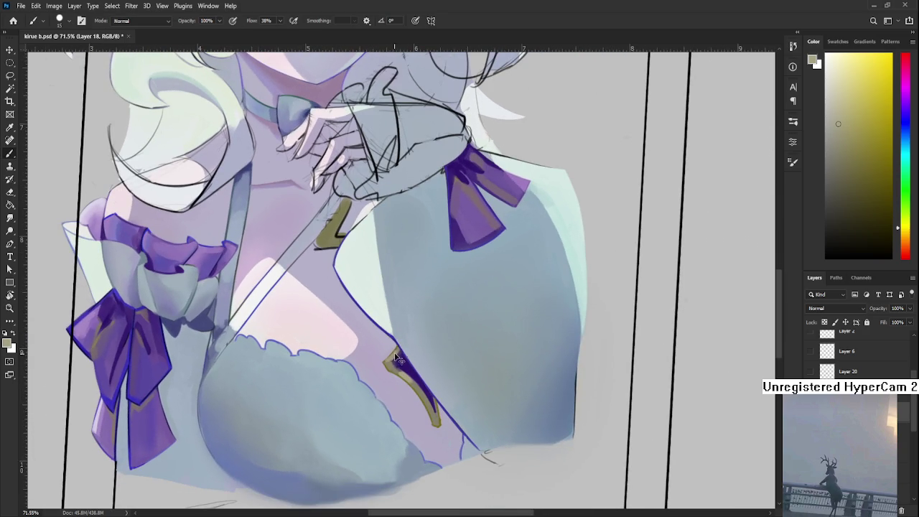
# Paint dark purple shading inside and along the gold trim
pyautogui.keyDown('alt'); pyautogui.click(388, 361); pyautogui.keyUp('alt')
pyautogui.keyDown('alt'); pyautogui.click(388, 361); pyautogui.keyUp('alt')
pyautogui.keyDown('alt'); pyautogui.click(397, 373); pyautogui.keyUp('alt')
pyautogui.moveTo(407, 369); pyautogui.dragTo(414, 379)
pyautogui.keyDown('alt'); pyautogui.click(423, 391); pyautogui.keyUp('alt')
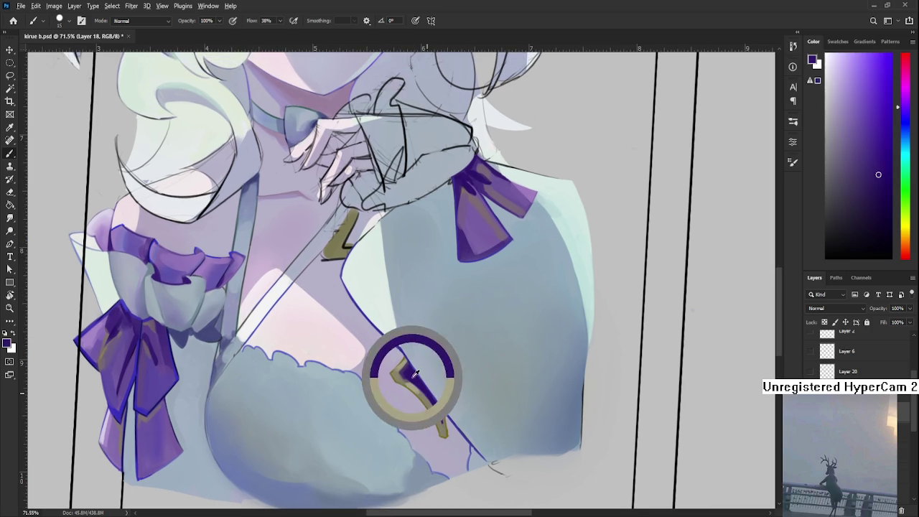
pyautogui.keyDown('alt'); pyautogui.click(414, 364); pyautogui.keyUp('alt')
pyautogui.keyDown('alt'); pyautogui.click(407, 373); pyautogui.keyUp('alt')
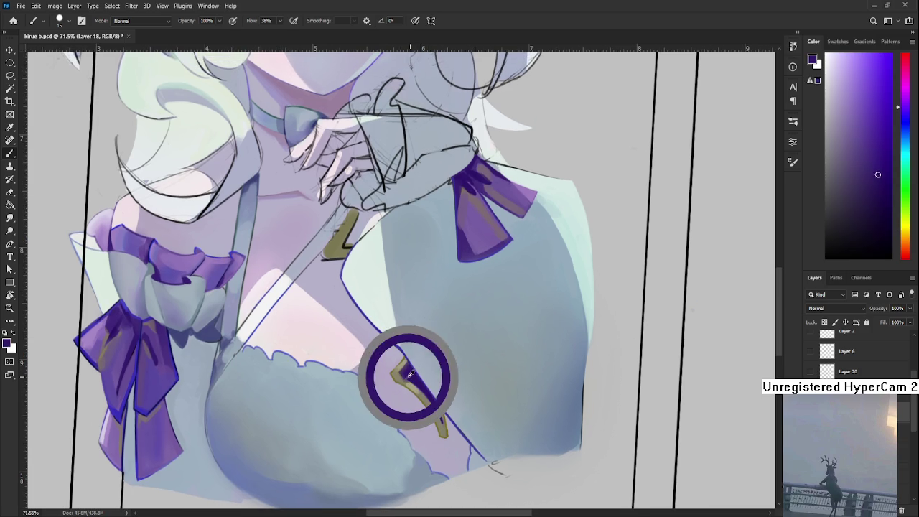
pyautogui.moveTo(407, 372); pyautogui.dragTo(406, 366)
pyautogui.keyDown('alt'); pyautogui.click(403, 369); pyautogui.keyUp('alt')
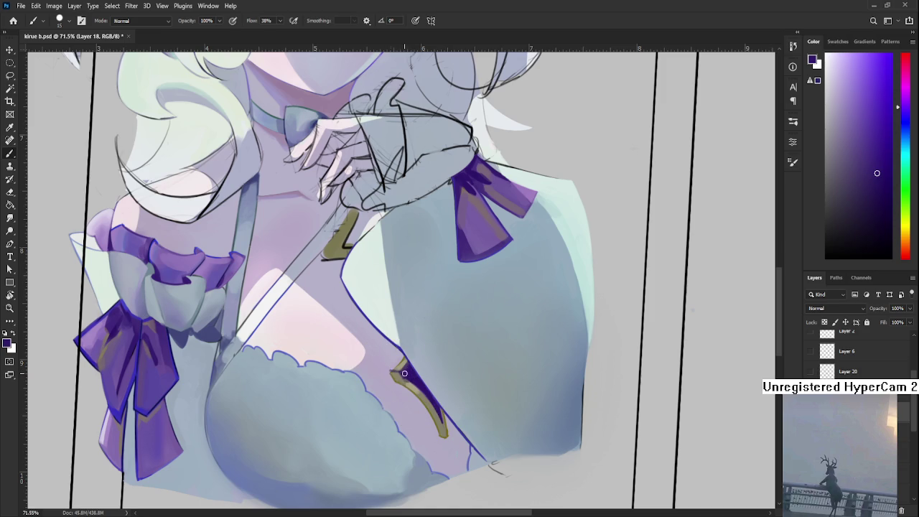
pyautogui.keyDown('alt'); pyautogui.click(406, 381); pyautogui.keyUp('alt')
pyautogui.moveTo(444, 365)
pyautogui.mouseDown()
pyautogui.moveTo(447, 336)
pyautogui.moveTo(442, 353)
pyautogui.mouseUp()
pyautogui.keyDown('alt'); pyautogui.click(410, 372); pyautogui.keyUp('alt')
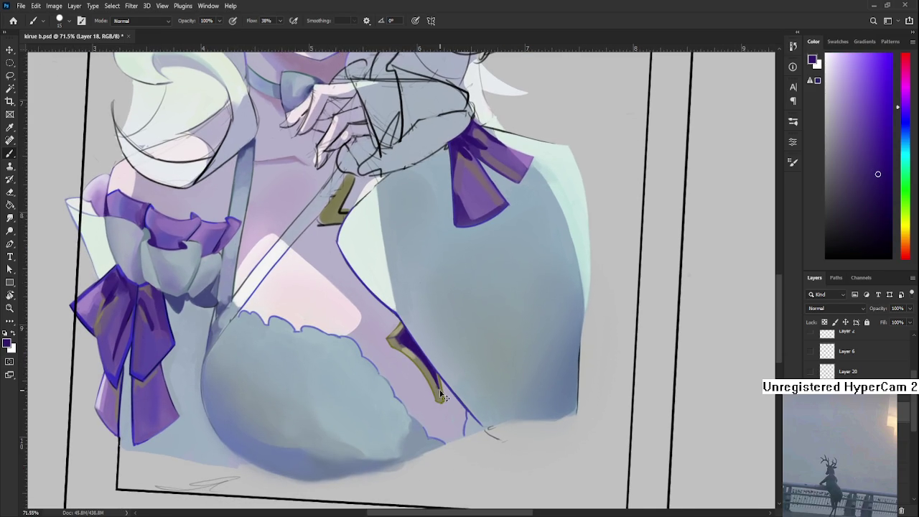
# Sample gold, orange and yellow tones from the trim on the lower dress
pyautogui.moveTo(442, 397); pyautogui.dragTo(451, 409)
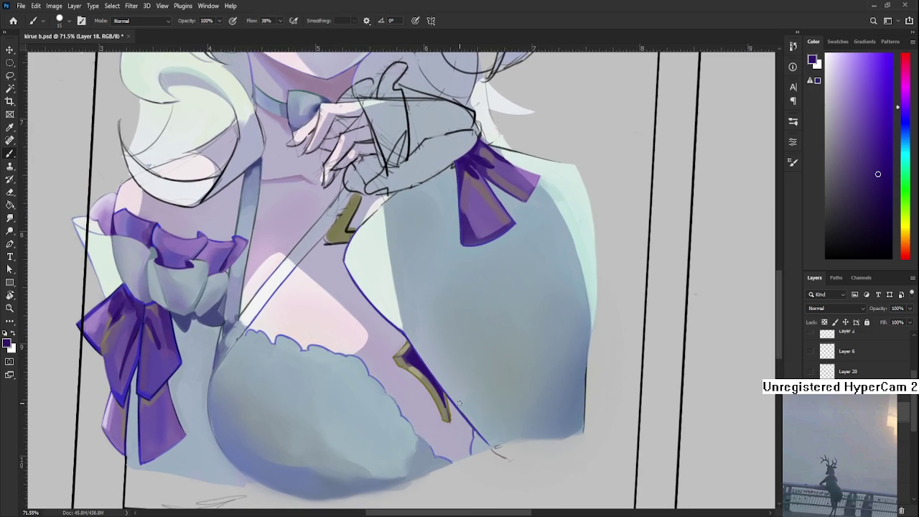
pyautogui.scroll(-3, 462, 403)
pyautogui.scroll(2, 489, 402)
pyautogui.scroll(1, 486, 338)
pyautogui.keyDown('alt'); pyautogui.click(444, 361); pyautogui.keyUp('alt')
pyautogui.moveTo(481, 414); pyautogui.dragTo(471, 422)
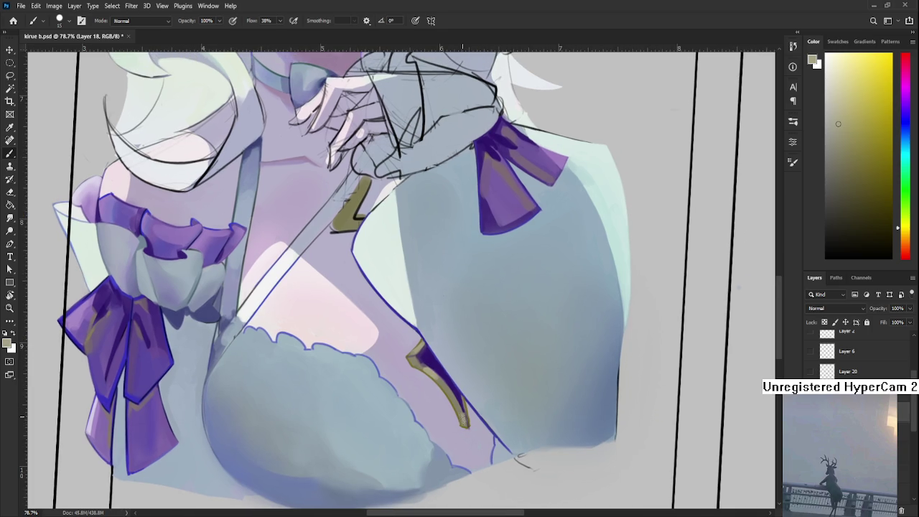
pyautogui.keyDown('alt'); pyautogui.click(467, 420); pyautogui.keyUp('alt')
pyautogui.keyDown('alt'); pyautogui.click(462, 408); pyautogui.keyUp('alt')
pyautogui.keyDown('alt'); pyautogui.click(462, 413); pyautogui.keyUp('alt')
pyautogui.keyDown('alt'); pyautogui.click(459, 404); pyautogui.keyUp('alt')
pyautogui.keyDown('alt'); pyautogui.click(464, 408); pyautogui.keyUp('alt')
pyautogui.keyDown('alt'); pyautogui.click(463, 406); pyautogui.keyUp('alt')
pyautogui.keyDown('alt'); pyautogui.click(464, 409); pyautogui.keyUp('alt')
pyautogui.keyDown('alt'); pyautogui.click(467, 413); pyautogui.keyUp('alt')
pyautogui.keyDown('alt'); pyautogui.click(458, 400); pyautogui.keyUp('alt')
# Shift the paint colour's hue to a bright green in the colour picker
pyautogui.moveTo(906, 229); pyautogui.dragTo(906, 209)
pyautogui.click(856, 133)
pyautogui.click(860, 118)
pyautogui.moveTo(437, 358); pyautogui.dragTo(389, 379)
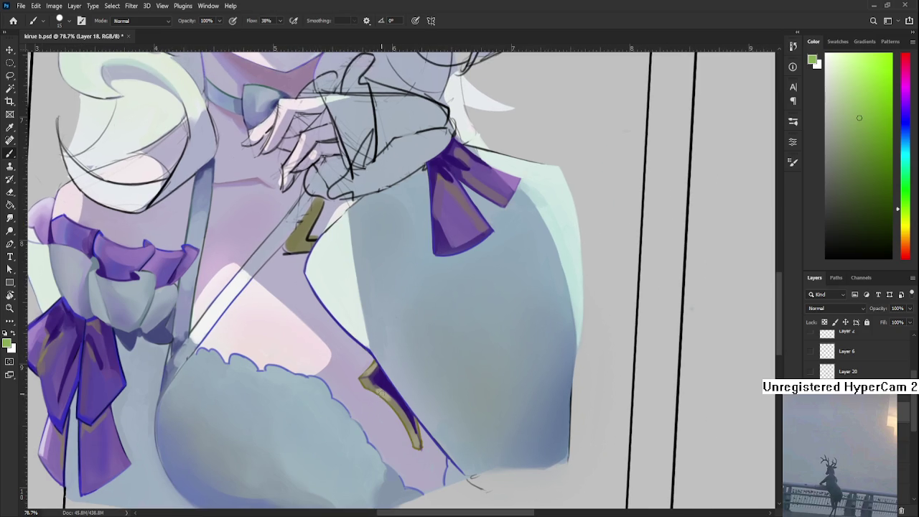
# Increase the brush size from 15 to 30 with the ] key
pyautogui.press(']')
pyautogui.press(']')
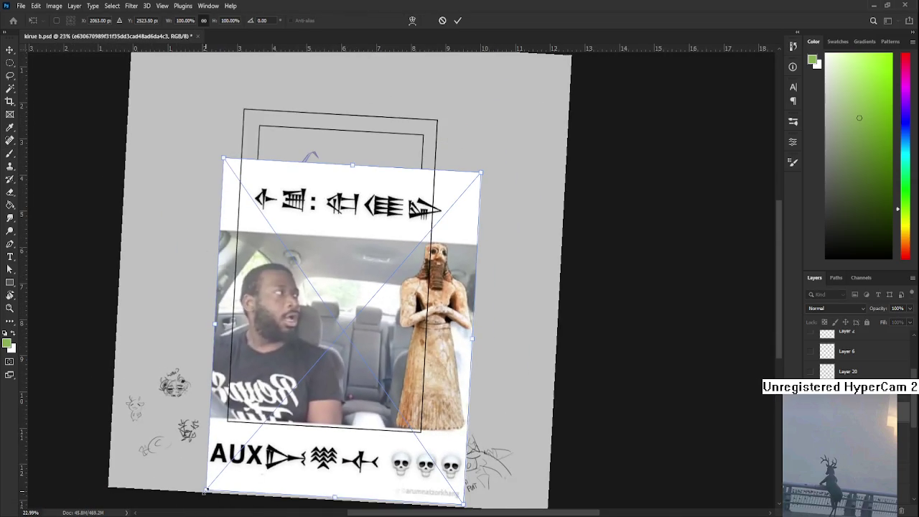
# Scale the pasted meme down over the portrait, commit it, and level the view rotation
pyautogui.moveTo(206, 492)
pyautogui.mouseDown()
pyautogui.moveTo(278, 400)
pyautogui.moveTo(339, 349)
pyautogui.mouseUp()
pyautogui.moveTo(370, 306); pyautogui.dragTo(273, 350)
pyautogui.press('Return')
pyautogui.scroll(3, 308, 350)
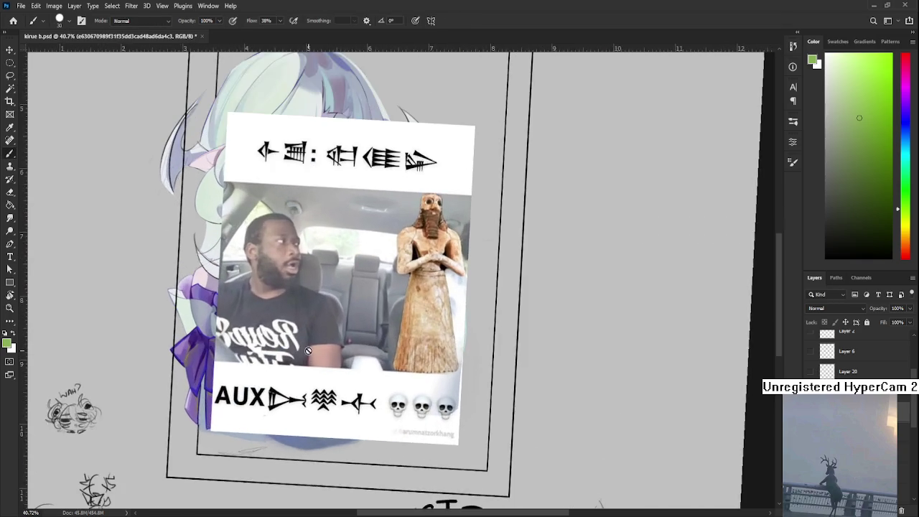
pyautogui.press('r')
pyautogui.moveTo(309, 350); pyautogui.dragTo(276, 391)
# Delete the pasted AUX meme image from the canvas
pyautogui.scroll(1, 276, 392)
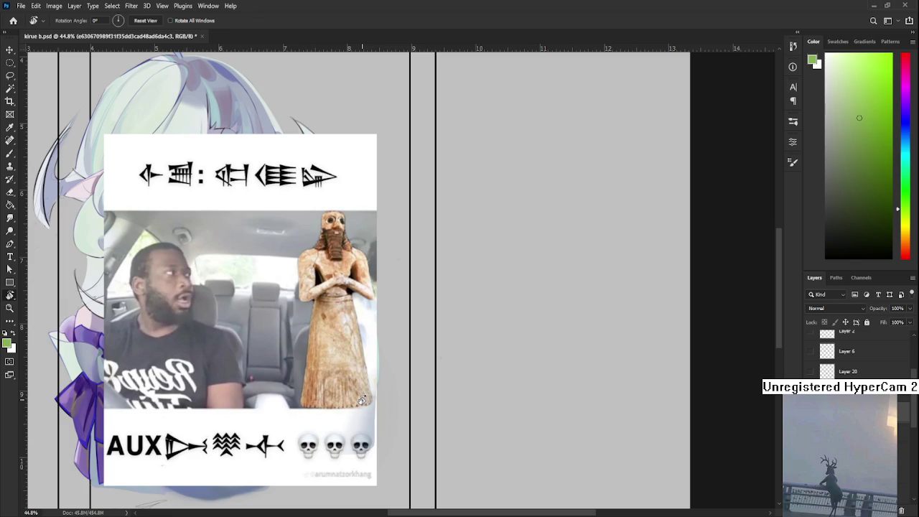
pyautogui.scroll(-1, 302, 282)
pyautogui.scroll(1, 302, 282)
pyautogui.scroll(1, 303, 282)
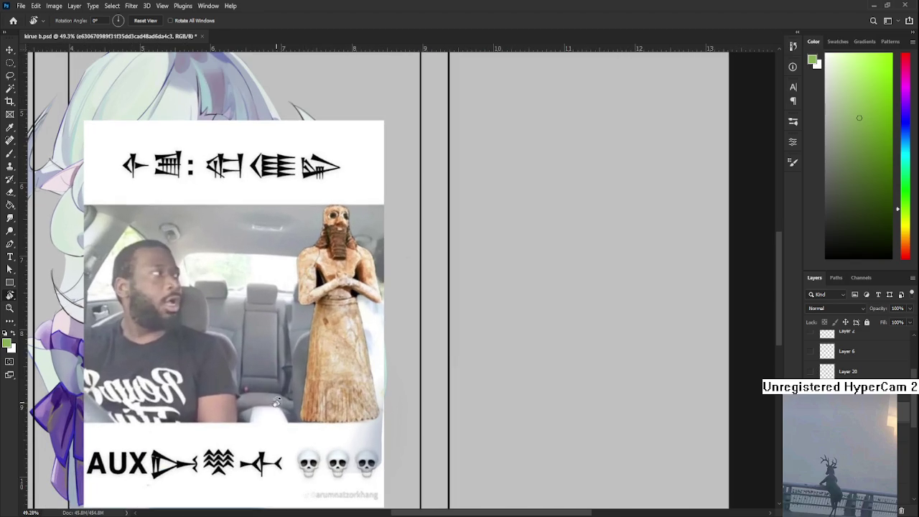
pyautogui.scroll(-1, 275, 400)
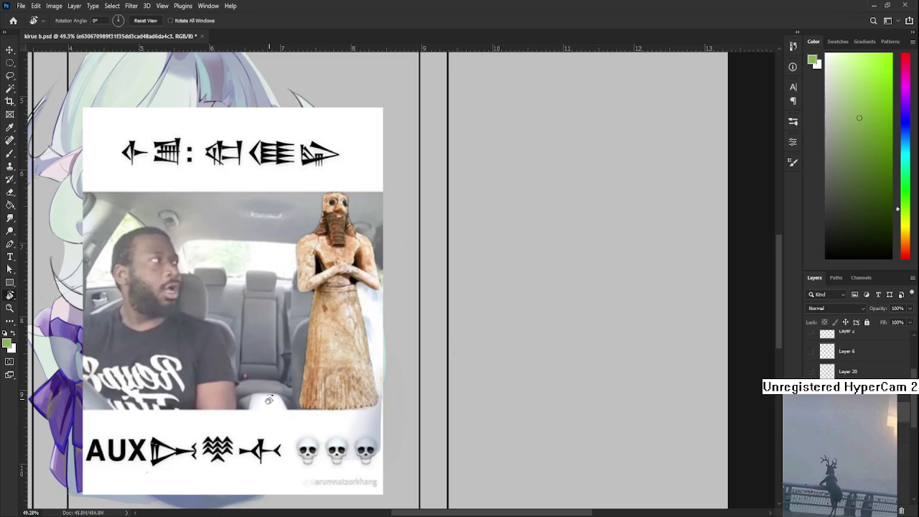
pyautogui.scroll(-1, 250, 385)
pyautogui.scroll(-1, 249, 386)
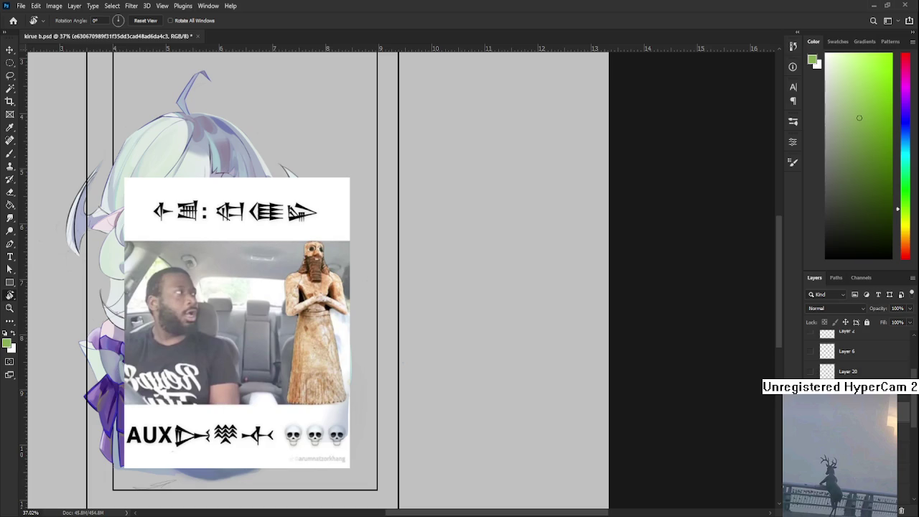
pyautogui.press('Delete')
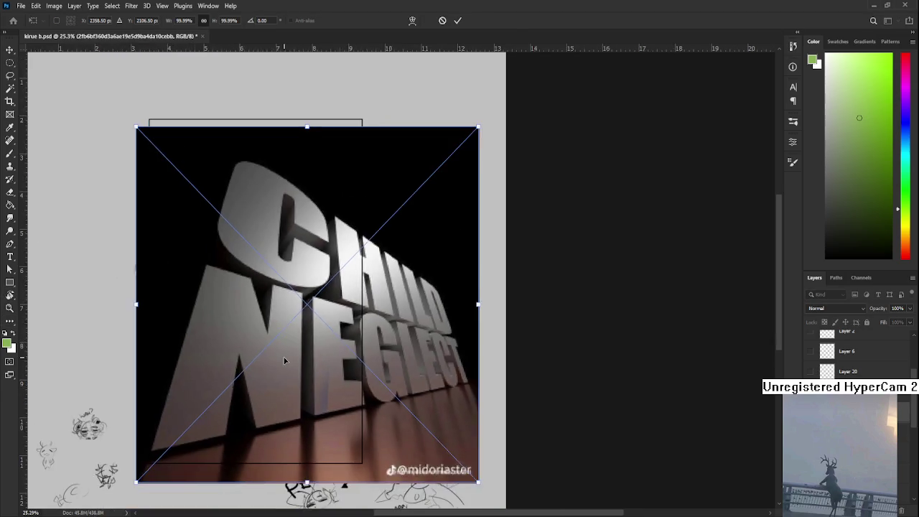
# Shrink the CHILD NEGLECT image to about half and place it beside the frame
pyautogui.hotkey('ctrl', '0')
pyautogui.moveTo(579, 440)
pyautogui.mouseDown()
pyautogui.moveTo(429, 314)
pyautogui.moveTo(427, 279)
pyautogui.moveTo(543, 383)
pyautogui.moveTo(576, 395)
pyautogui.mouseUp()
pyautogui.moveTo(470, 403); pyautogui.dragTo(499, 401)
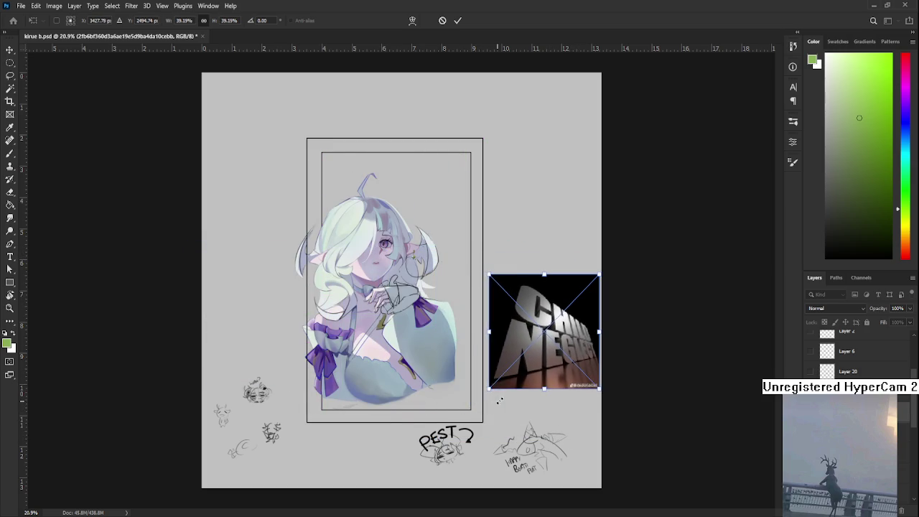
pyautogui.press('Return')
# Return to painting on Layer 18 and bring the portrait back into view
pyautogui.scroll(3, 424, 331)
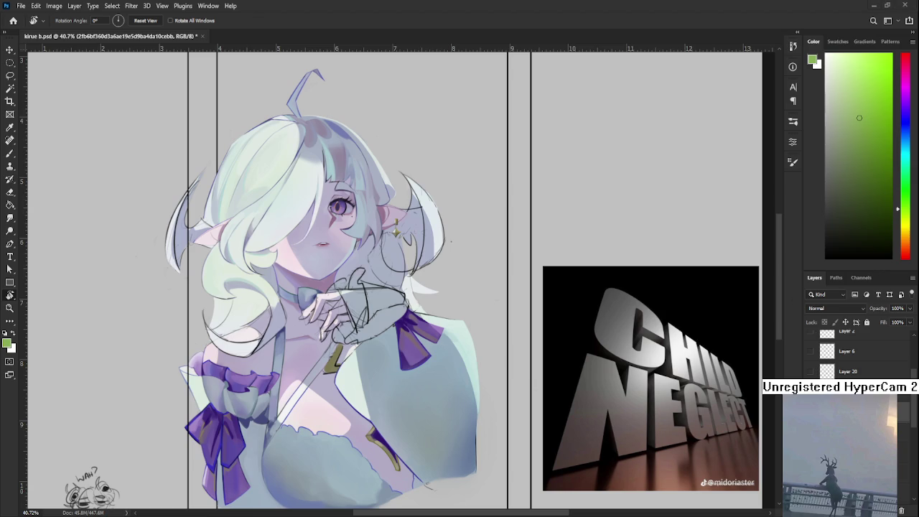
pyautogui.hotkey('alt', '[')
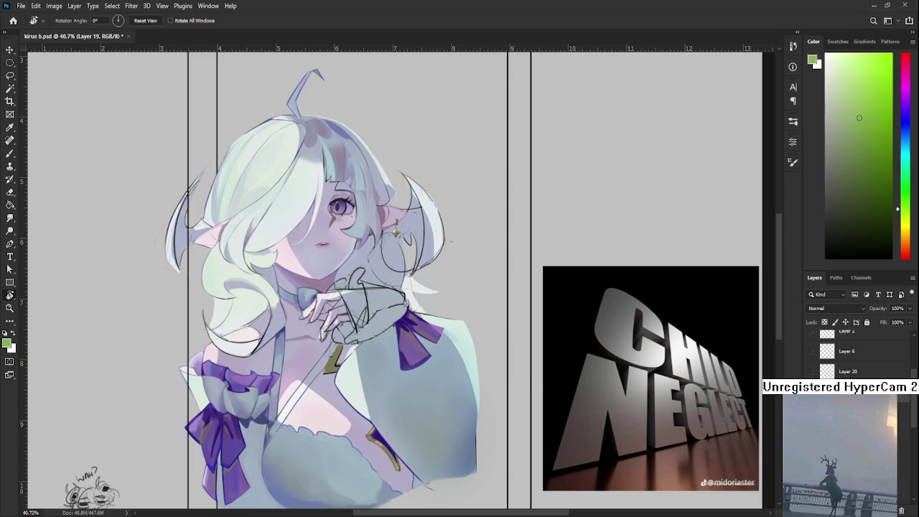
pyautogui.hotkey('alt', '[')
pyautogui.moveTo(377, 377); pyautogui.dragTo(319, 372)
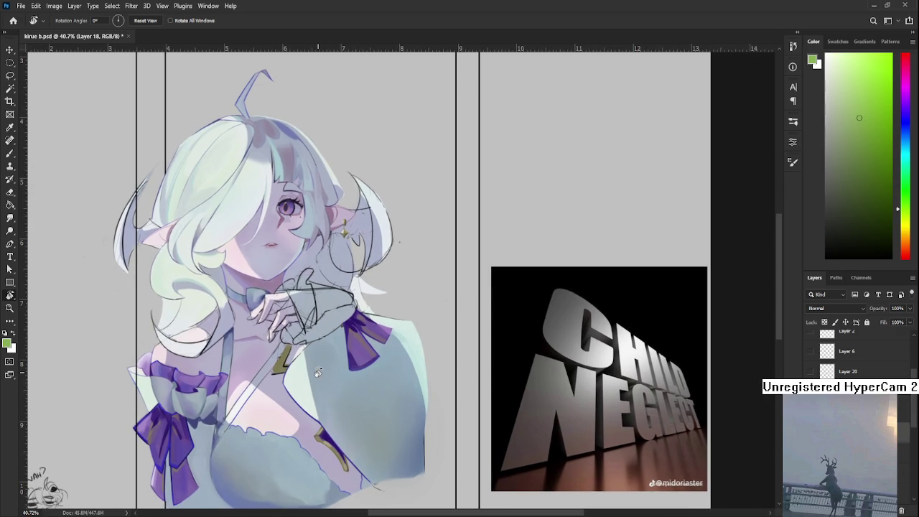
# With the Brush, sample light grey-blue sleeve and cuff tones near the raised hand
pyautogui.press('b')
pyautogui.keyDown('alt'); pyautogui.click(319, 353); pyautogui.keyUp('alt')
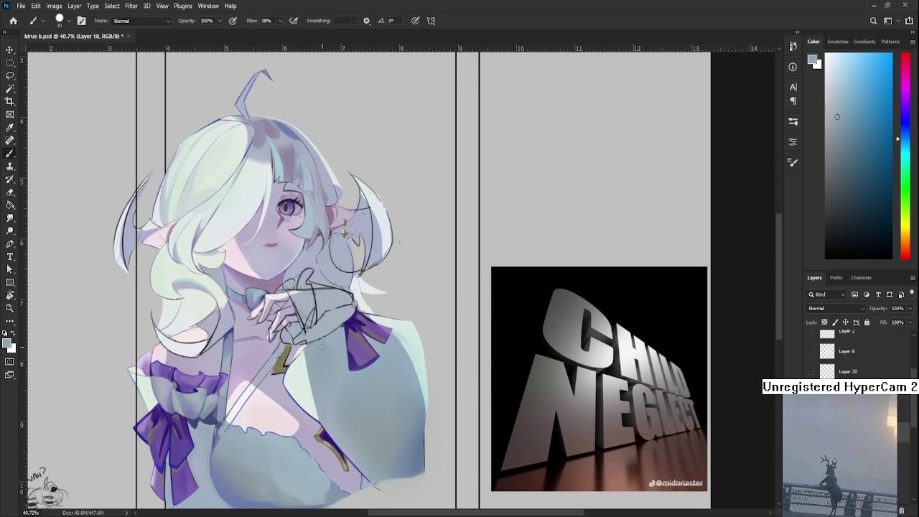
pyautogui.keyDown('alt'); pyautogui.click(334, 342); pyautogui.keyUp('alt')
pyautogui.keyDown('alt'); pyautogui.click(337, 351); pyautogui.keyUp('alt')
pyautogui.keyDown('alt'); pyautogui.click(329, 346); pyautogui.keyUp('alt')
pyautogui.keyDown('alt'); pyautogui.click(338, 359); pyautogui.keyUp('alt')
pyautogui.keyDown('alt'); pyautogui.click(328, 351); pyautogui.keyUp('alt')
pyautogui.keyDown('alt'); pyautogui.click(339, 342); pyautogui.keyUp('alt')
pyautogui.keyDown('alt'); pyautogui.click(342, 331); pyautogui.keyUp('alt')
pyautogui.keyDown('alt'); pyautogui.click(337, 333); pyautogui.keyUp('alt')
pyautogui.keyDown('alt'); pyautogui.click(339, 357); pyautogui.keyUp('alt')
pyautogui.keyDown('alt'); pyautogui.click(343, 334); pyautogui.keyUp('alt')
pyautogui.keyDown('alt'); pyautogui.click(343, 331); pyautogui.keyUp('alt')
# Sample the ribbon's purple and the grey-blue at its edge beside the hand
pyautogui.moveTo(346, 373); pyautogui.dragTo(347, 362)
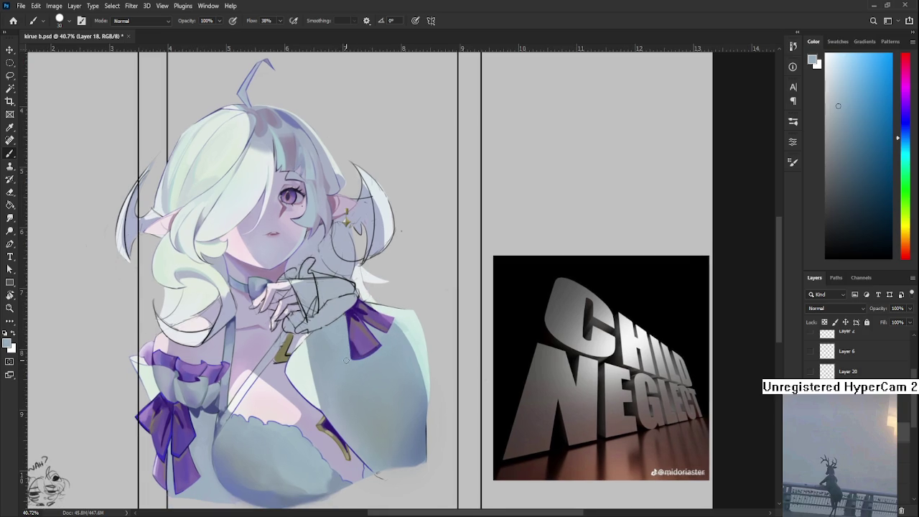
pyautogui.scroll(-3, 346, 360)
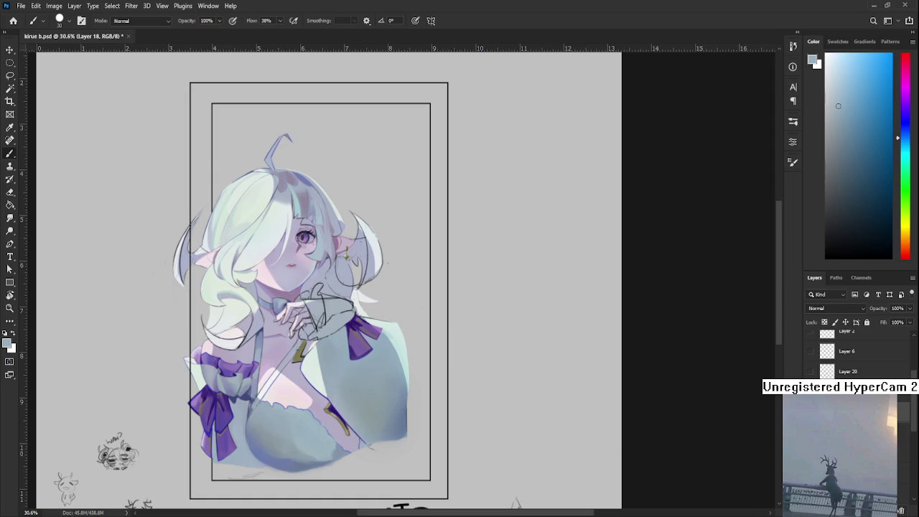
pyautogui.scroll(2, 336, 313)
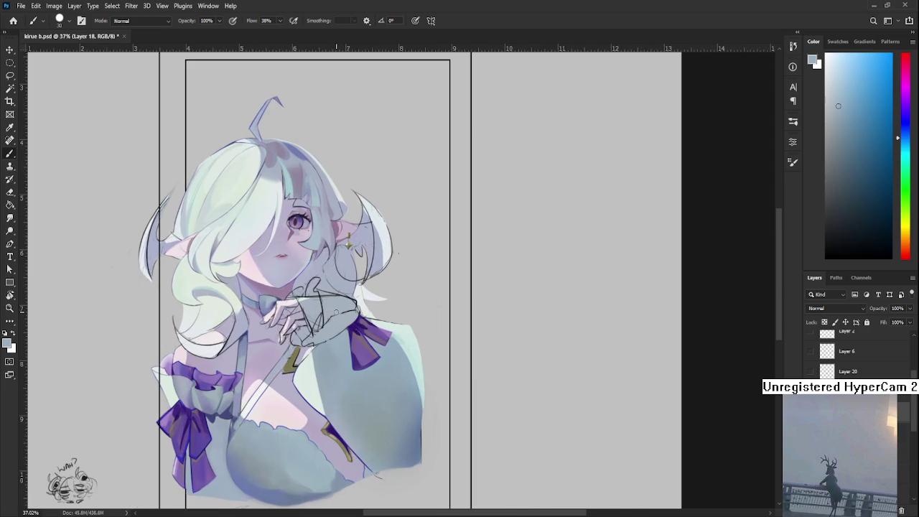
pyautogui.moveTo(336, 312); pyautogui.dragTo(324, 326)
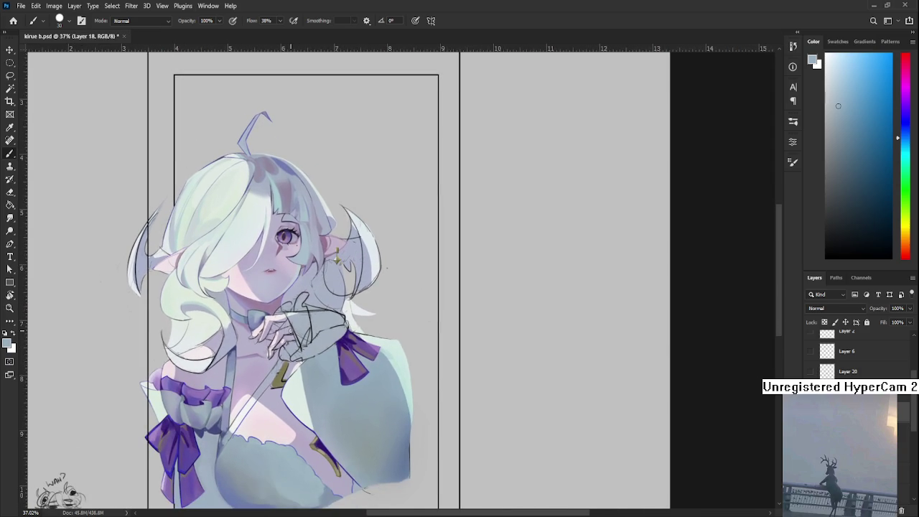
pyautogui.scroll(2, 330, 332)
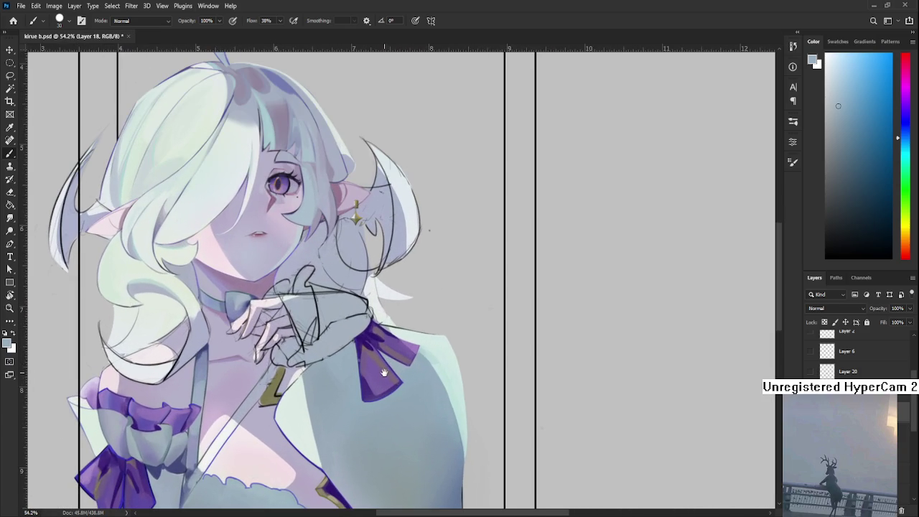
pyautogui.scroll(1, 353, 326)
pyautogui.keyDown('alt'); pyautogui.click(345, 319); pyautogui.keyUp('alt')
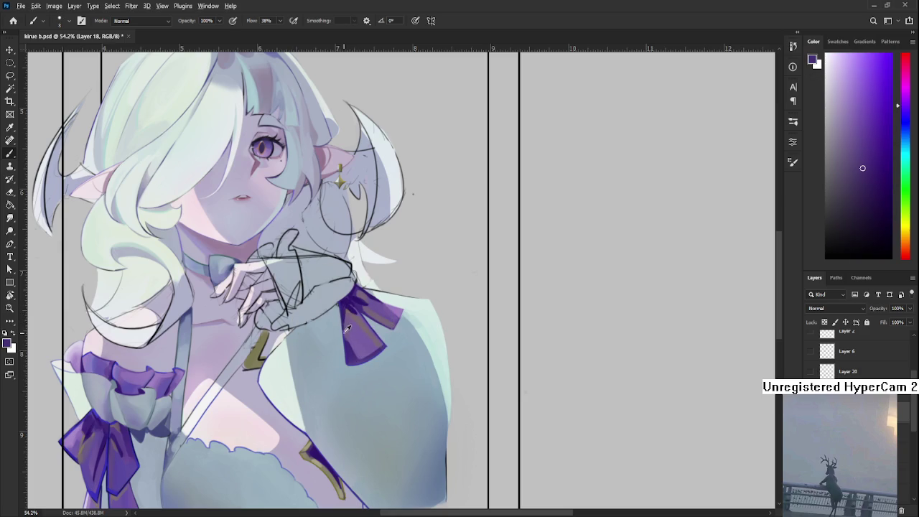
pyautogui.keyDown('alt'); pyautogui.click(339, 322); pyautogui.keyUp('alt')
pyautogui.keyDown('alt'); pyautogui.click(344, 319); pyautogui.keyUp('alt')
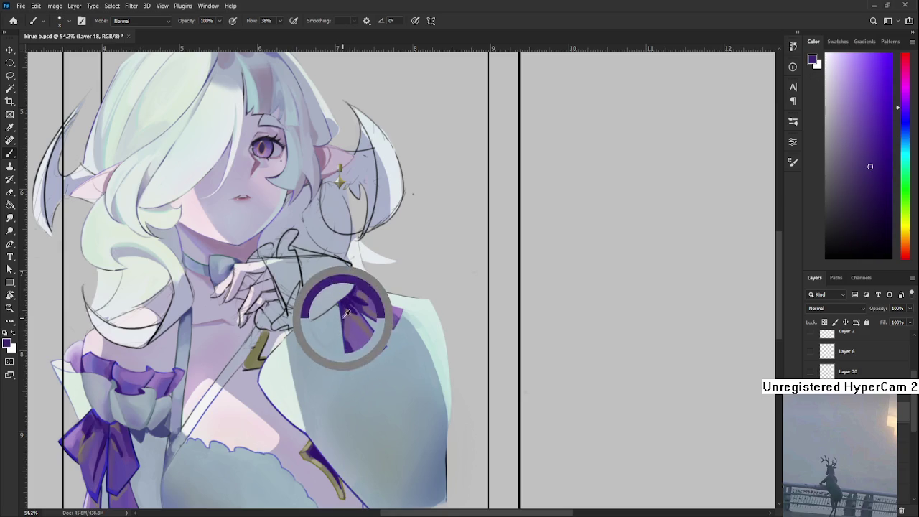
pyautogui.keyDown('alt'); pyautogui.click(347, 349); pyautogui.keyUp('alt')
pyautogui.keyDown('alt'); pyautogui.click(344, 348); pyautogui.keyUp('alt')
pyautogui.keyDown('alt'); pyautogui.click(333, 342); pyautogui.keyUp('alt')
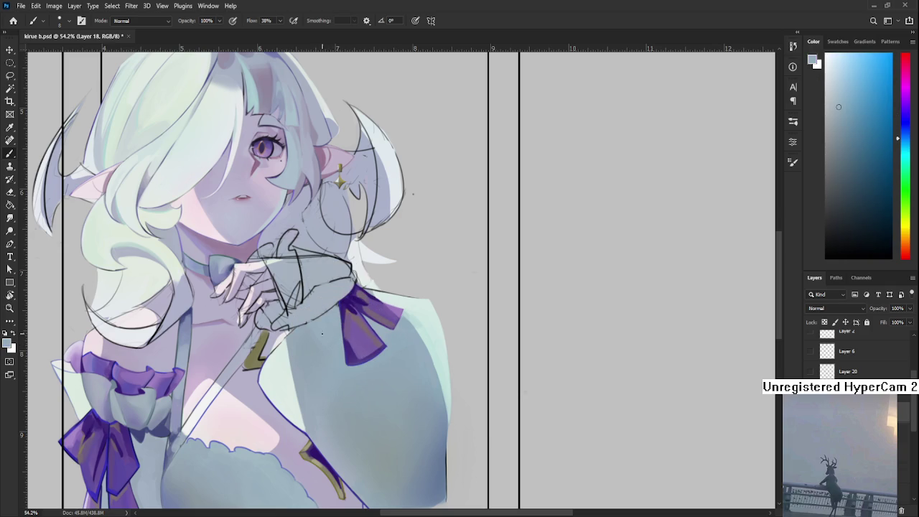
# Enlarge the brush and pick grey-blue cuff tones for broader shading
pyautogui.press(']')
pyautogui.press(']')
pyautogui.press(']')
pyautogui.keyDown('alt'); pyautogui.click(319, 351); pyautogui.keyUp('alt')
pyautogui.keyDown('alt'); pyautogui.click(335, 359); pyautogui.keyUp('alt')
pyautogui.keyDown('alt'); pyautogui.click(328, 326); pyautogui.keyUp('alt')
# Sample purple and mauve from the shoulder ribbon and paint purple over its mauve stripe
pyautogui.scroll(2, 268, 379)
pyautogui.moveTo(311, 343)
pyautogui.mouseDown()
pyautogui.moveTo(362, 330)
pyautogui.moveTo(308, 338)
pyautogui.mouseUp()
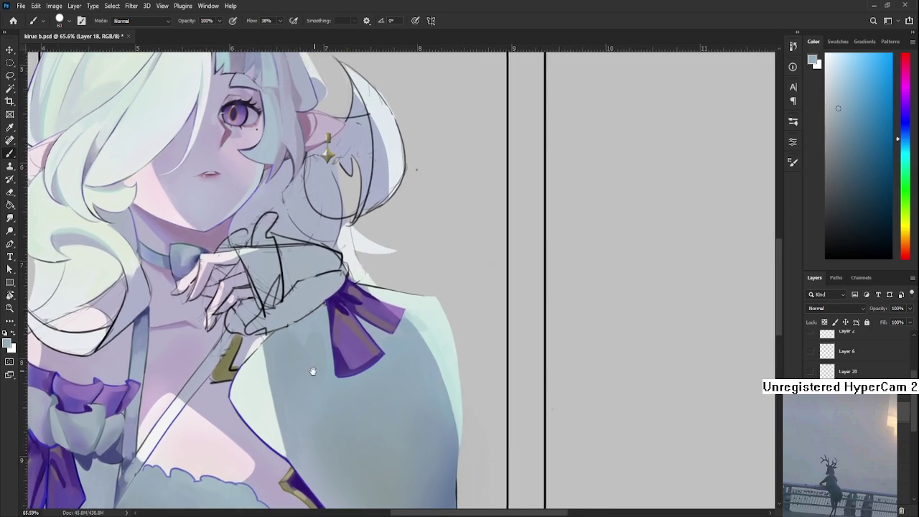
pyautogui.keyDown('alt'); pyautogui.click(350, 334); pyautogui.keyUp('alt')
pyautogui.keyDown('alt'); pyautogui.click(348, 323); pyautogui.keyUp('alt')
pyautogui.keyDown('alt'); pyautogui.click(350, 337); pyautogui.keyUp('alt')
pyautogui.keyDown('alt'); pyautogui.click(347, 323); pyautogui.keyUp('alt')
pyautogui.keyDown('alt'); pyautogui.click(345, 337); pyautogui.keyUp('alt')
pyautogui.keyDown('alt'); pyautogui.click(348, 323); pyautogui.keyUp('alt')
pyautogui.keyDown('alt'); pyautogui.click(348, 342); pyautogui.keyUp('alt')
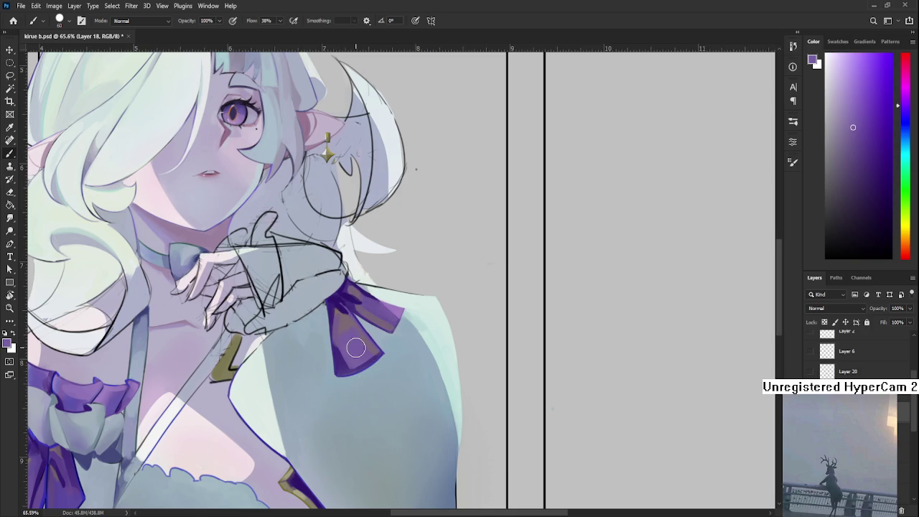
pyautogui.moveTo(356, 348); pyautogui.dragTo(346, 327)
# Resample the ribbon until the foreground swatch holds its muted purple
pyautogui.keyDown('alt'); pyautogui.click(347, 335); pyautogui.keyUp('alt')
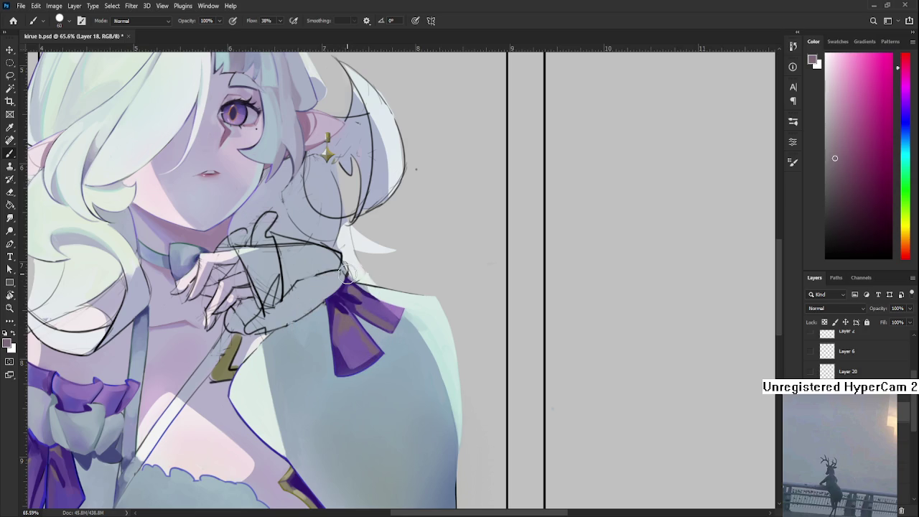
pyautogui.keyDown('alt'); pyautogui.click(346, 320); pyautogui.keyUp('alt')
pyautogui.keyDown('alt'); pyautogui.click(346, 321); pyautogui.keyUp('alt')
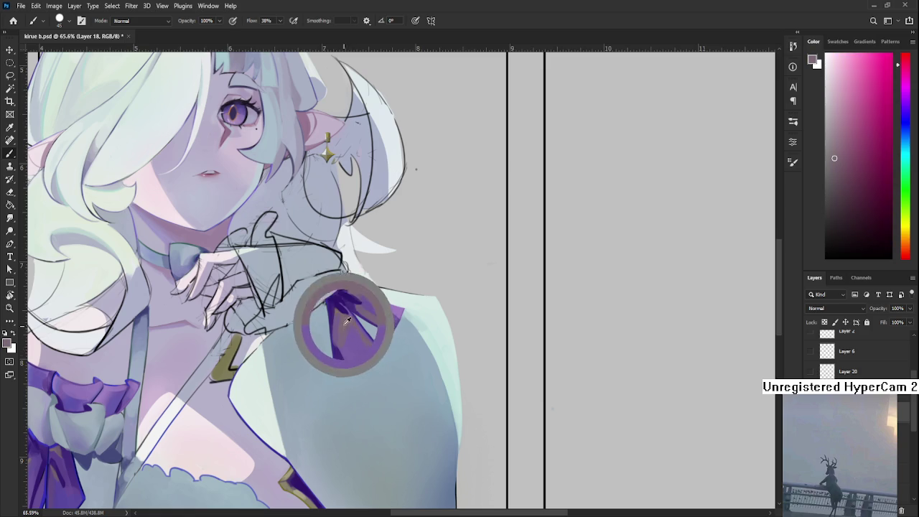
pyautogui.keyDown('alt'); pyautogui.click(347, 320); pyautogui.keyUp('alt')
pyautogui.keyDown('alt'); pyautogui.click(350, 319); pyautogui.keyUp('alt')
pyautogui.keyDown('alt'); pyautogui.click(352, 325); pyautogui.keyUp('alt')
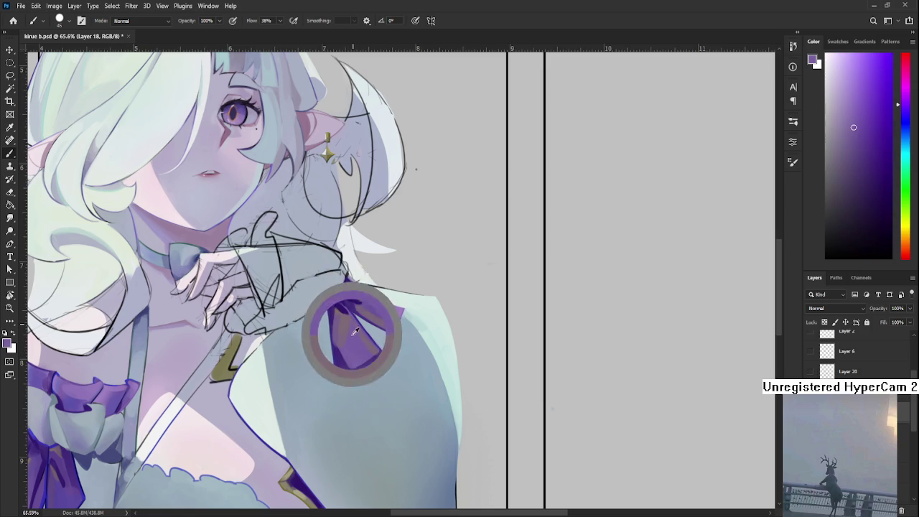
pyautogui.keyDown('alt'); pyautogui.click(344, 329); pyautogui.keyUp('alt')
pyautogui.keyDown('alt'); pyautogui.click(351, 336); pyautogui.keyUp('alt')
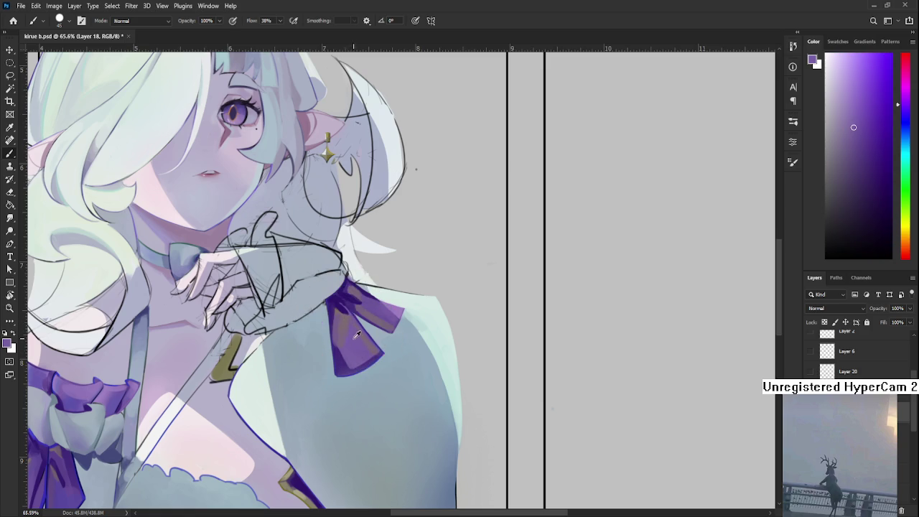
pyautogui.keyDown('alt'); pyautogui.click(345, 320); pyautogui.keyUp('alt')
pyautogui.keyDown('alt'); pyautogui.click(344, 329); pyautogui.keyUp('alt')
pyautogui.keyDown('alt'); pyautogui.click(345, 334); pyautogui.keyUp('alt')
pyautogui.keyDown('alt'); pyautogui.click(345, 338); pyautogui.keyUp('alt')
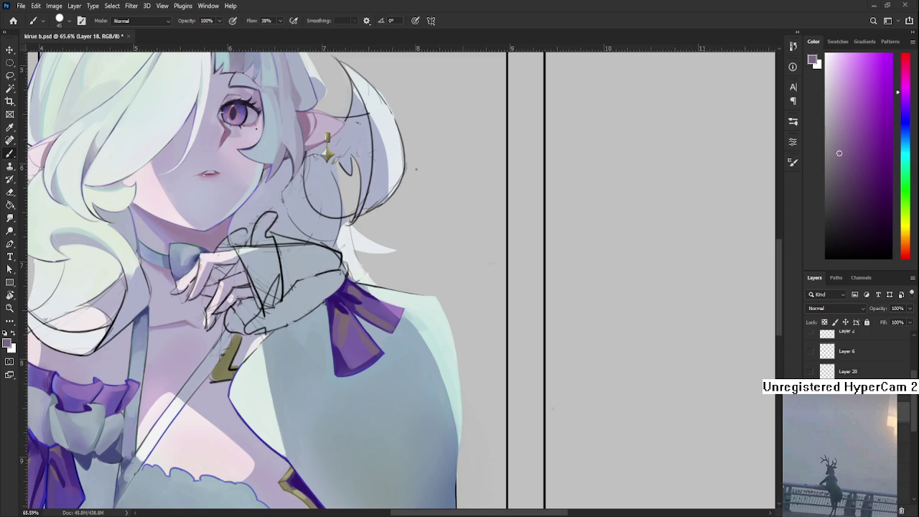
pyautogui.scroll(-2, 553, 462)
# Paste the mousetrap photo, scale it to about 30% and position it over the figure
pyautogui.hotkey('ctrl', 'v')
pyautogui.scroll(-3, 554, 462)
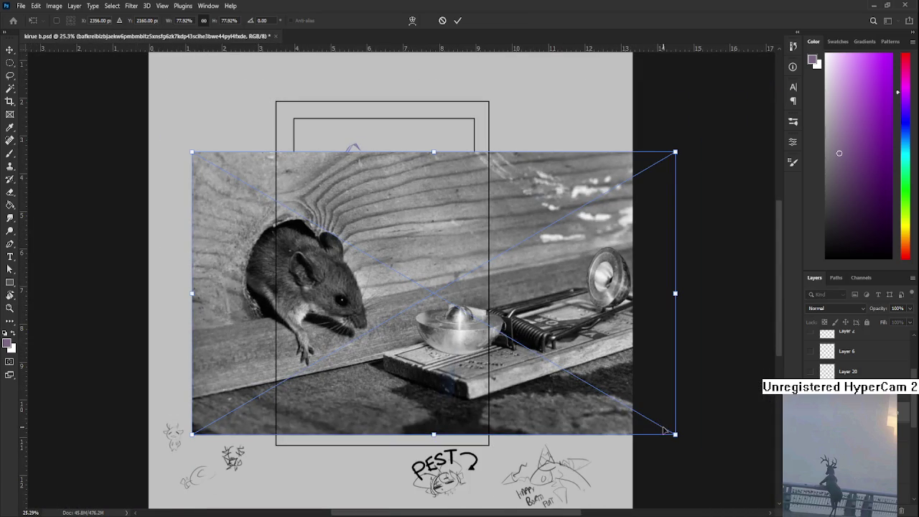
pyautogui.moveTo(676, 434); pyautogui.dragTo(379, 261)
pyautogui.moveTo(305, 218); pyautogui.dragTo(421, 261)
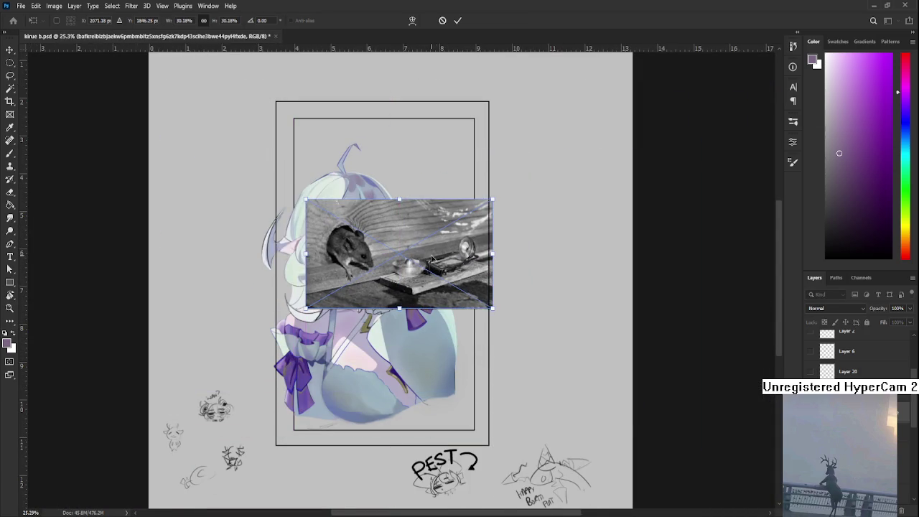
pyautogui.press('Return')
# Review the placed photo, then delete the mouse photo layer
pyautogui.scroll(2, 431, 255)
pyautogui.scroll(3, 431, 255)
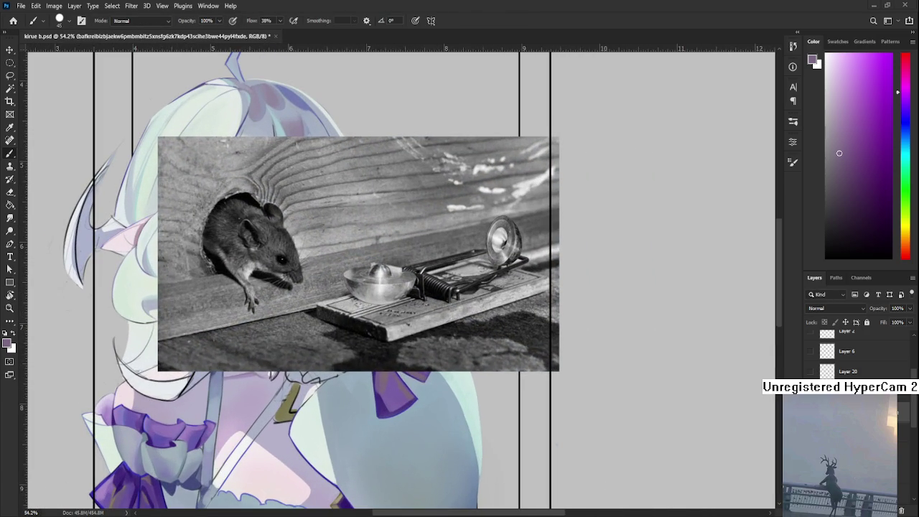
pyautogui.scroll(1, 359, 288)
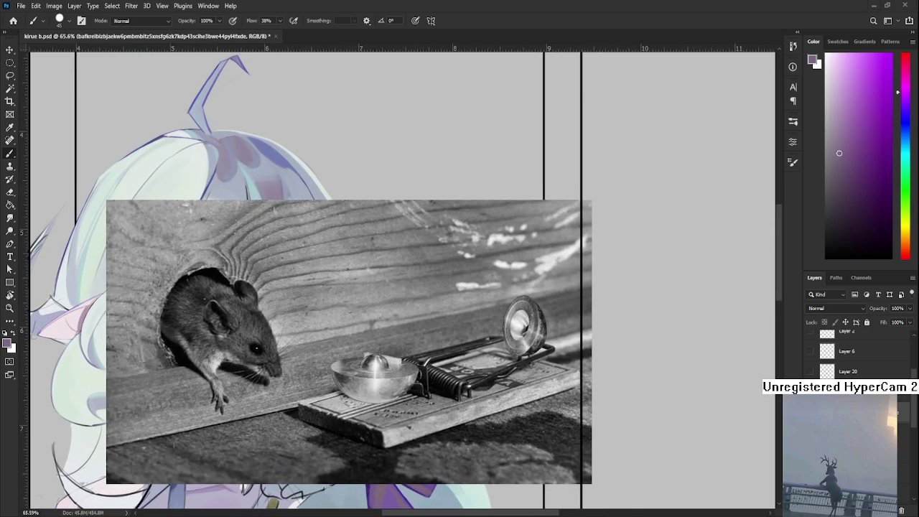
pyautogui.scroll(1, 427, 442)
pyautogui.scroll(1, 423, 439)
pyautogui.scroll(1, 308, 431)
pyautogui.scroll(-1, 309, 432)
pyautogui.scroll(-1, 309, 431)
pyautogui.scroll(2, 322, 416)
pyautogui.scroll(-1, 321, 415)
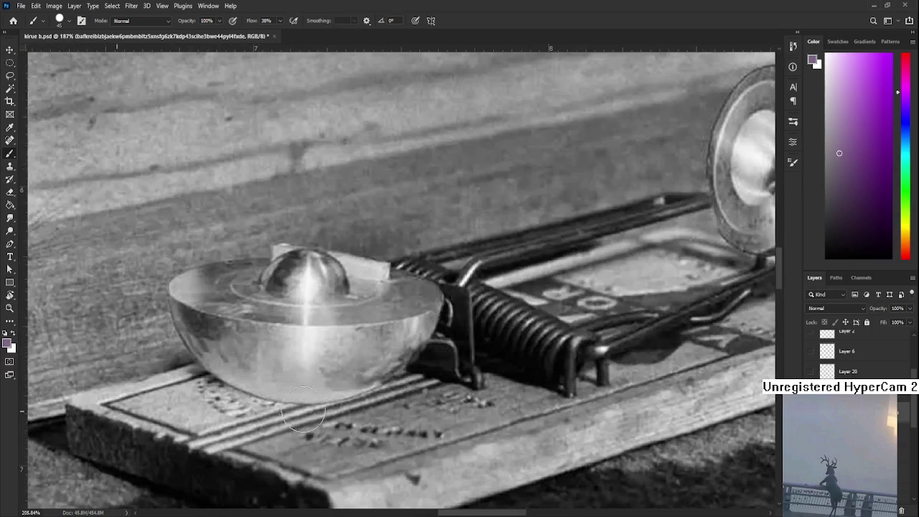
pyautogui.scroll(-1, 327, 406)
pyautogui.scroll(-1, 338, 396)
pyautogui.scroll(-1, 353, 380)
pyautogui.scroll(1, 353, 381)
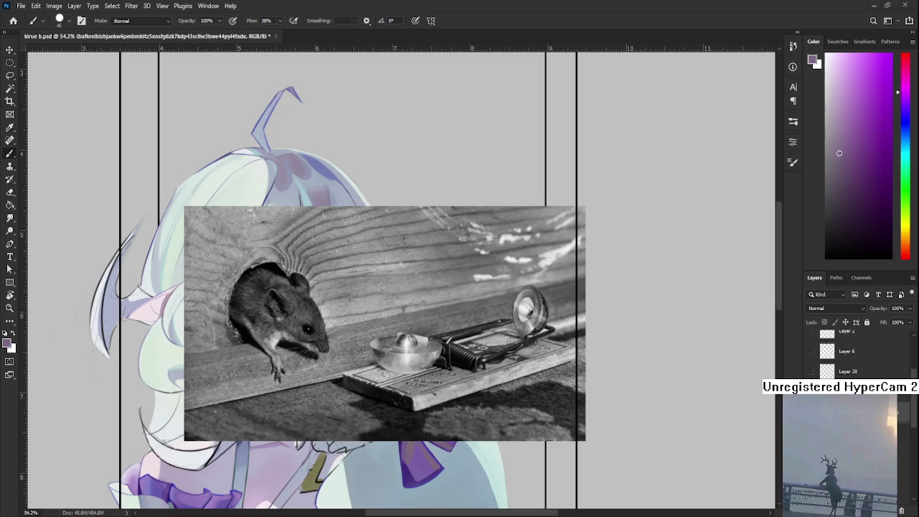
pyautogui.scroll(-2, 516, 395)
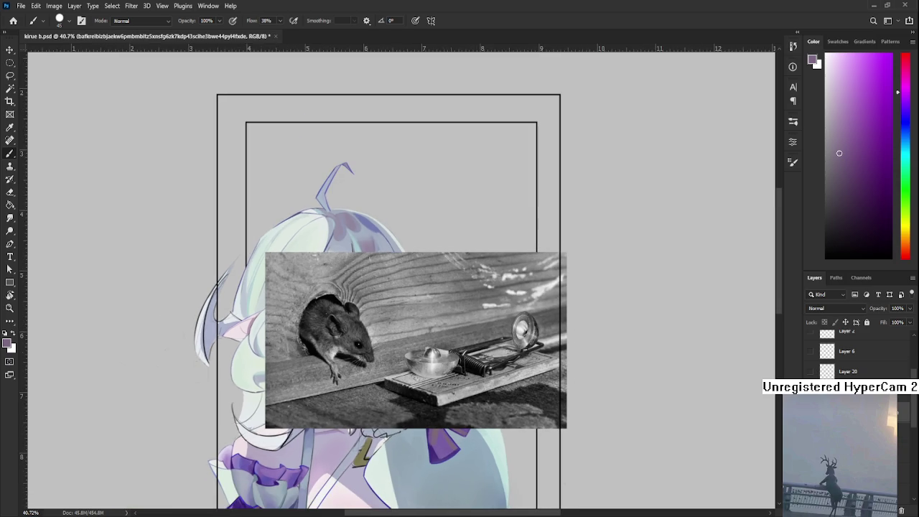
pyautogui.click(903, 511)
# Scroll around the portrait to bring the sleeve cuff back into view
pyautogui.scroll(2, 376, 456)
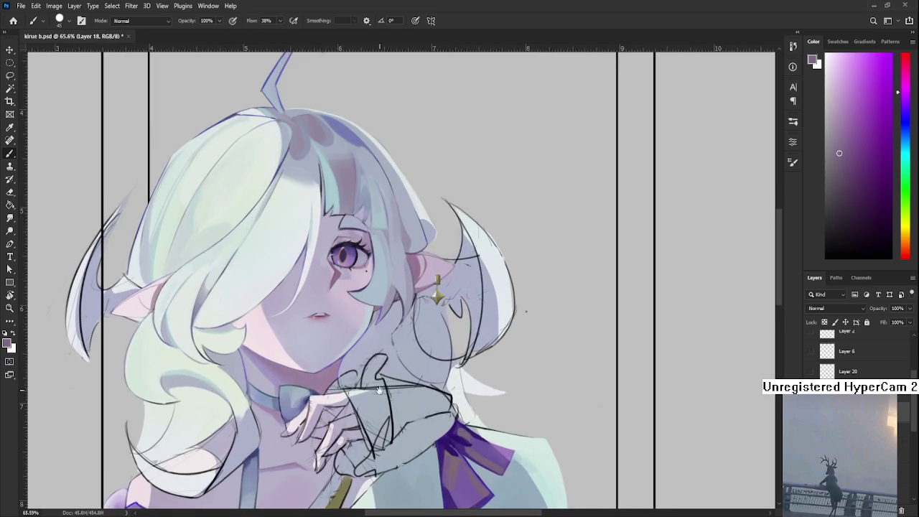
pyautogui.scroll(2, 375, 457)
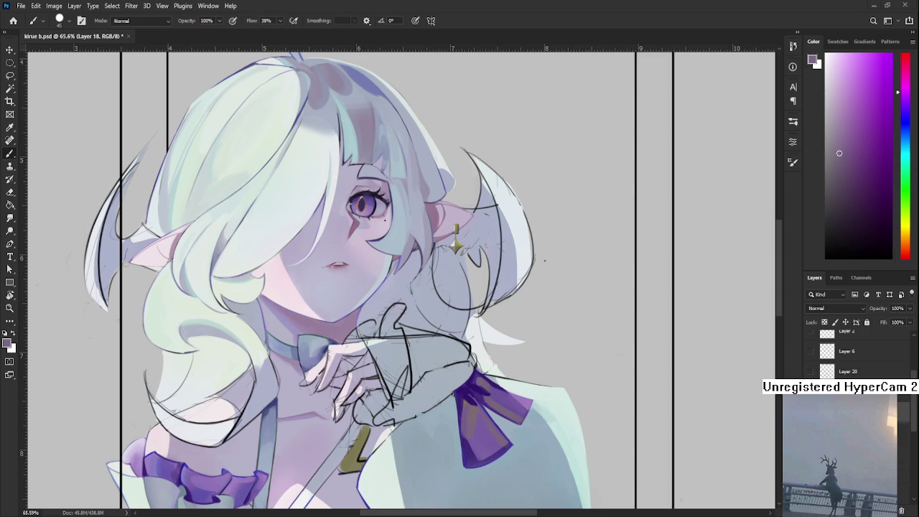
pyautogui.scroll(-1, 415, 353)
pyautogui.scroll(-1, 415, 354)
pyautogui.scroll(-1, 414, 353)
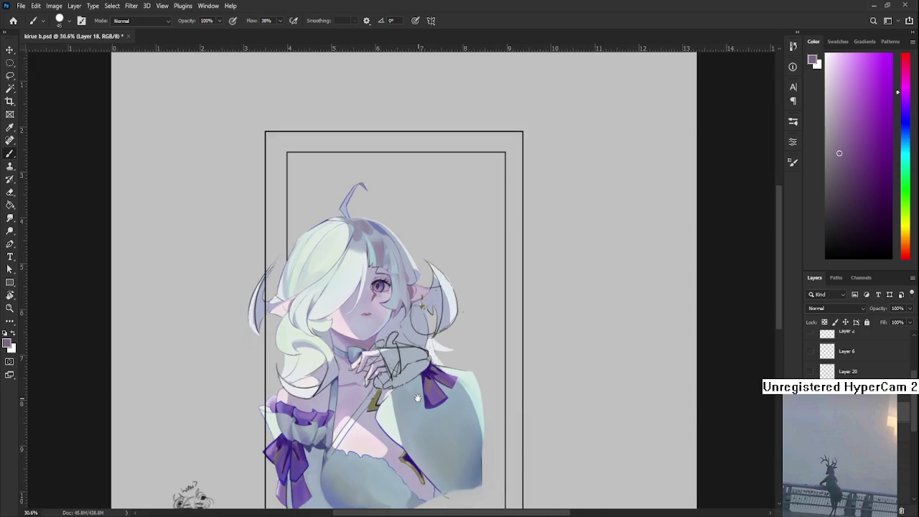
pyautogui.scroll(-1, 415, 354)
pyautogui.scroll(2, 414, 353)
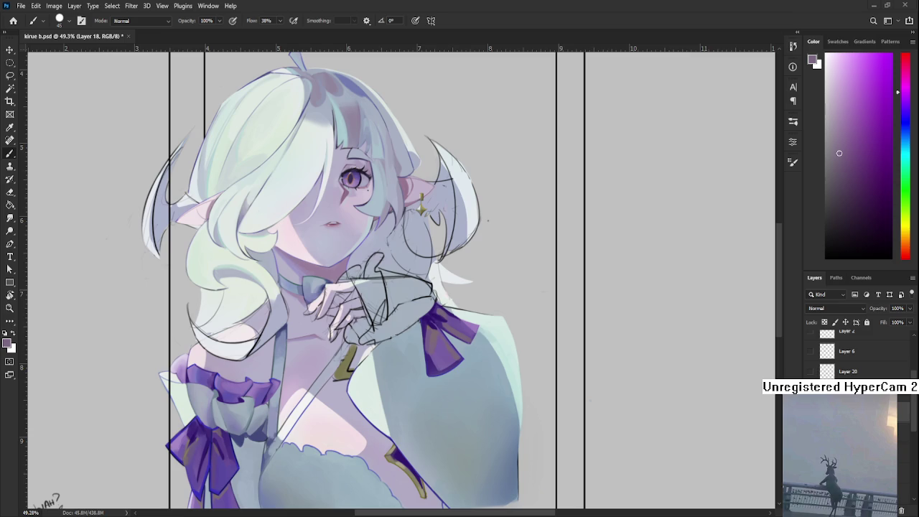
pyautogui.scroll(1, 384, 292)
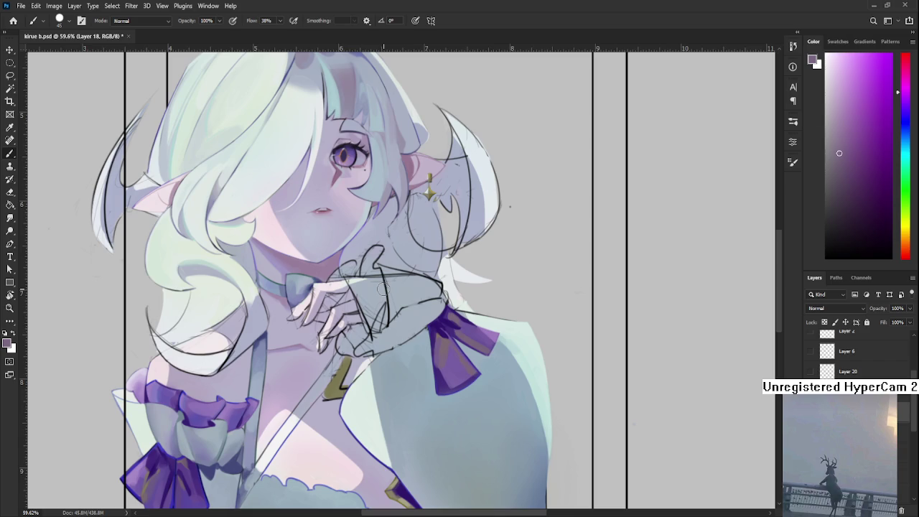
pyautogui.scroll(1, 360, 316)
pyautogui.scroll(1, 344, 329)
# Sample the sleeve cuff's light blue-grey as the painting colour
pyautogui.keyDown('alt'); pyautogui.click(387, 322); pyautogui.keyUp('alt')
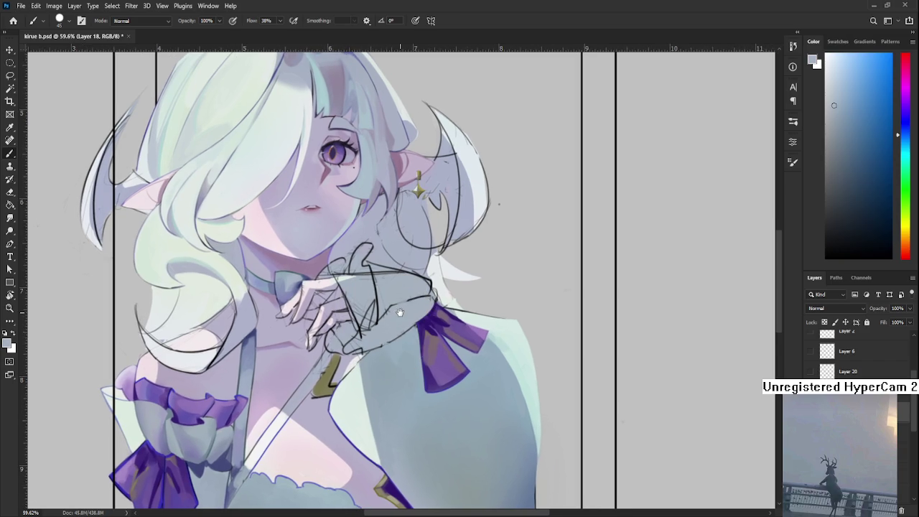
pyautogui.moveTo(401, 293); pyautogui.dragTo(387, 323)
pyautogui.keyDown('alt'); pyautogui.click(388, 323); pyautogui.keyUp('alt')
pyautogui.keyDown('alt'); pyautogui.click(388, 325); pyautogui.keyUp('alt')
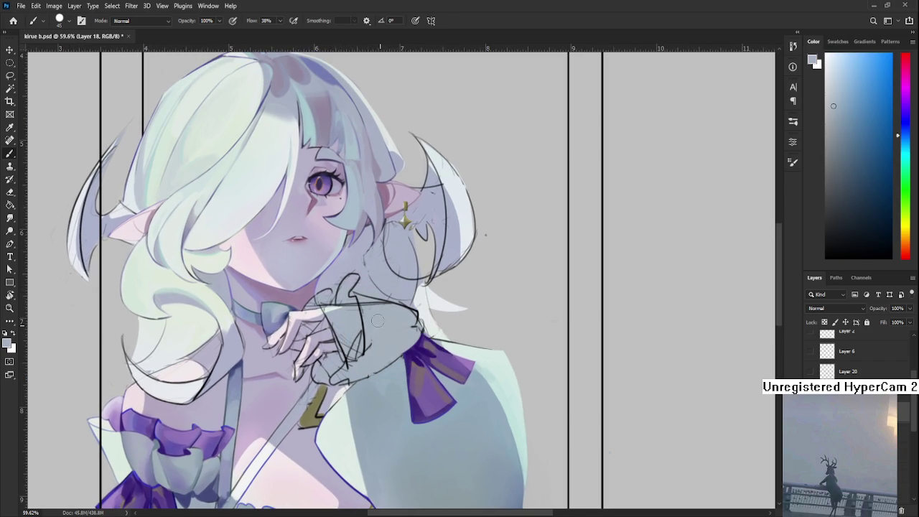
pyautogui.moveTo(376, 333)
pyautogui.mouseDown()
pyautogui.moveTo(375, 359)
pyautogui.moveTo(377, 347)
pyautogui.mouseUp()
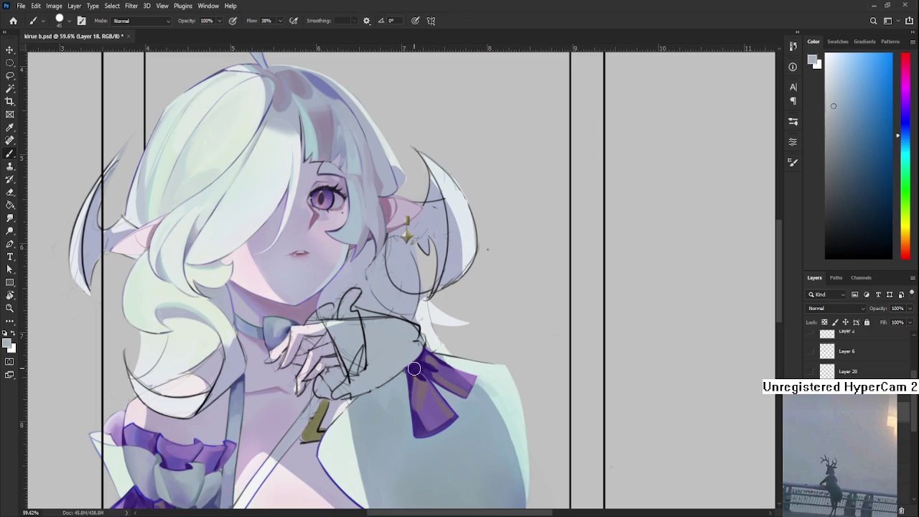
pyautogui.scroll(2, 423, 372)
pyautogui.scroll(2, 402, 372)
pyautogui.scroll(2, 398, 370)
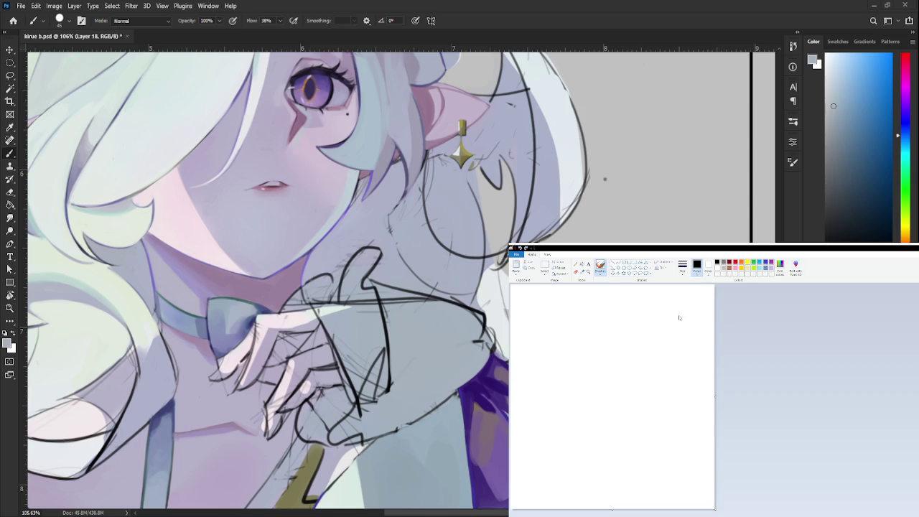
# Pencil a rough box, redoing the misplaced top and bottom edges
pyautogui.moveTo(594, 432)
pyautogui.mouseDown()
pyautogui.moveTo(555, 369)
pyautogui.moveTo(672, 361)
pyautogui.mouseUp()
pyautogui.hotkey('ctrl', 'z')
pyautogui.moveTo(565, 370)
pyautogui.mouseDown()
pyautogui.moveTo(629, 365)
pyautogui.moveTo(691, 407)
pyautogui.moveTo(596, 431)
pyautogui.moveTo(557, 404)
pyautogui.moveTo(593, 464)
pyautogui.mouseUp()
pyautogui.moveTo(596, 426)
pyautogui.mouseDown()
pyautogui.moveTo(596, 452)
pyautogui.moveTo(678, 446)
pyautogui.mouseUp()
pyautogui.hotkey('ctrl', 'z')
pyautogui.moveTo(602, 463)
pyautogui.mouseDown()
pyautogui.moveTo(684, 439)
pyautogui.moveTo(691, 409)
pyautogui.mouseUp()
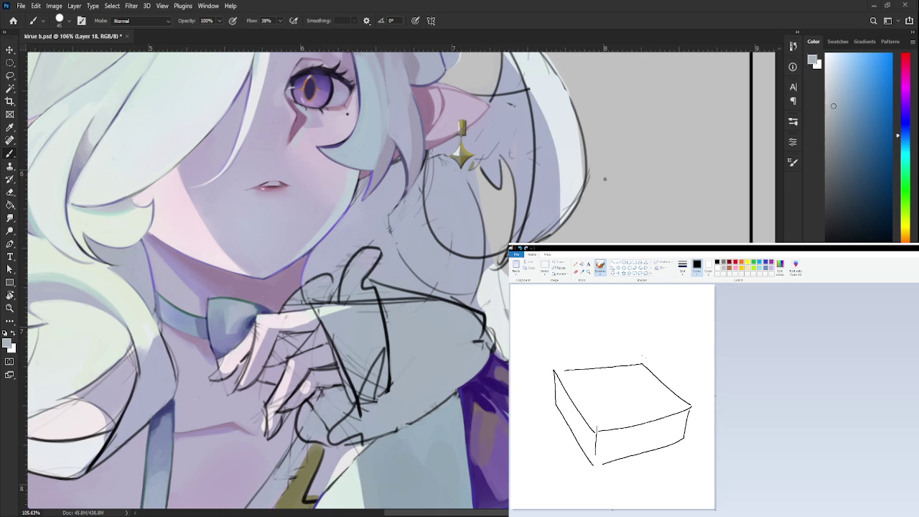
# Sketch an oval on top of the box with a smaller oval inside
pyautogui.moveTo(635, 372)
pyautogui.mouseDown()
pyautogui.moveTo(677, 378)
pyautogui.moveTo(689, 414)
pyautogui.moveTo(654, 386)
pyautogui.mouseUp()
pyautogui.moveTo(654, 359)
pyautogui.mouseDown()
pyautogui.moveTo(658, 383)
pyautogui.moveTo(655, 356)
pyautogui.moveTo(633, 385)
pyautogui.mouseUp()
pyautogui.hotkey('ctrl', 'z')
pyautogui.moveTo(626, 341); pyautogui.dragTo(632, 343)
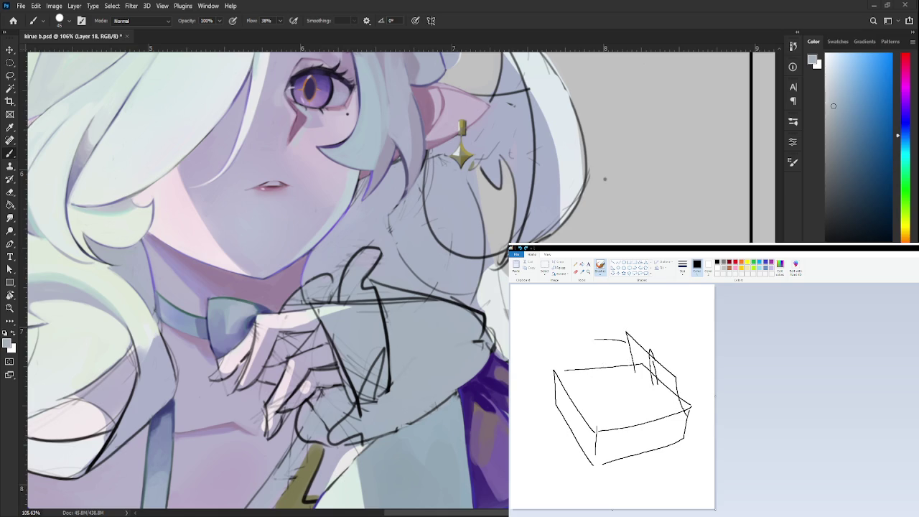
pyautogui.moveTo(566, 371)
pyautogui.mouseDown()
pyautogui.moveTo(585, 408)
pyautogui.moveTo(647, 388)
pyautogui.mouseUp()
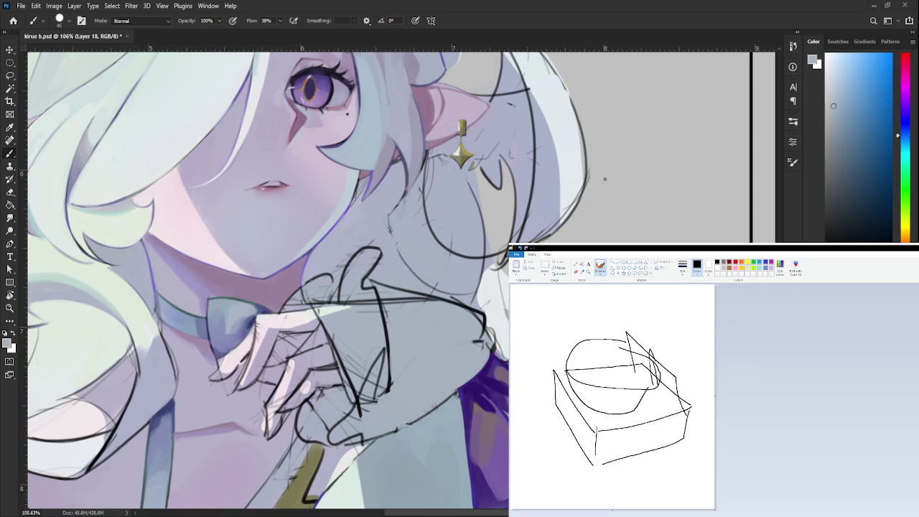
pyautogui.moveTo(617, 353)
pyautogui.mouseDown()
pyautogui.moveTo(626, 372)
pyautogui.moveTo(626, 345)
pyautogui.moveTo(638, 367)
pyautogui.moveTo(693, 359)
pyautogui.moveTo(715, 379)
pyautogui.mouseUp()
# Extend the box to the right with extra top and lower edges
pyautogui.moveTo(694, 417); pyautogui.dragTo(717, 413)
pyautogui.moveTo(683, 446); pyautogui.dragTo(724, 430)
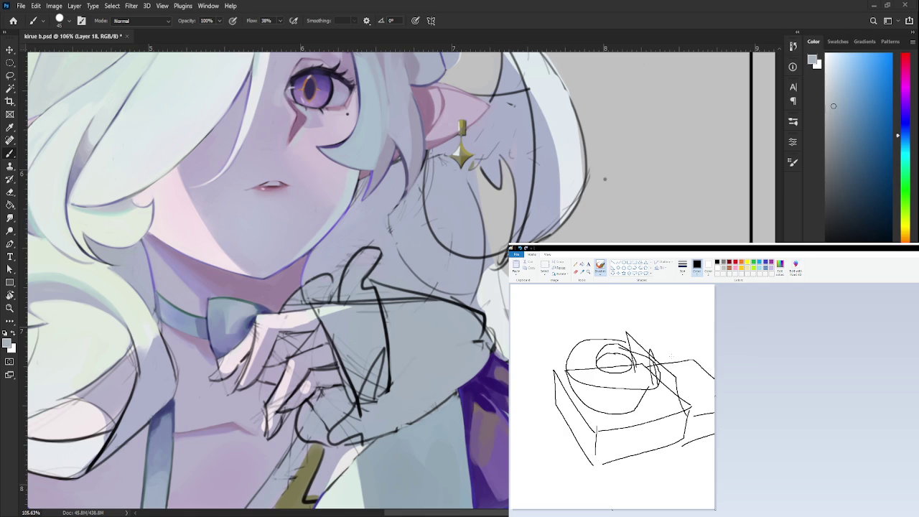
pyautogui.moveTo(701, 365)
pyautogui.mouseDown()
pyautogui.moveTo(671, 379)
pyautogui.moveTo(715, 370)
pyautogui.moveTo(619, 406)
pyautogui.mouseUp()
pyautogui.hotkey('ctrl', 'z')
pyautogui.moveTo(691, 336)
pyautogui.mouseDown()
pyautogui.moveTo(716, 353)
pyautogui.moveTo(694, 353)
pyautogui.moveTo(705, 341)
pyautogui.mouseUp()
# Draw a circle above the box at the top left, retrying failed curves
pyautogui.moveTo(553, 296); pyautogui.dragTo(532, 355)
pyautogui.hotkey('ctrl', 'z')
pyautogui.hotkey('ctrl', 'z')
pyautogui.moveTo(544, 299)
pyautogui.mouseDown()
pyautogui.moveTo(535, 352)
pyautogui.moveTo(525, 345)
pyautogui.mouseUp()
pyautogui.hotkey('ctrl', 'z')
pyautogui.hotkey('ctrl', 'z')
pyautogui.moveTo(558, 302); pyautogui.dragTo(558, 348)
pyautogui.moveTo(560, 304); pyautogui.dragTo(568, 336)
pyautogui.hotkey('ctrl', 'z')
pyautogui.moveTo(559, 303)
pyautogui.mouseDown()
pyautogui.moveTo(563, 341)
pyautogui.moveTo(535, 360)
pyautogui.moveTo(563, 379)
pyautogui.moveTo(543, 364)
pyautogui.moveTo(566, 359)
pyautogui.mouseUp()
pyautogui.hotkey('ctrl', 'z')
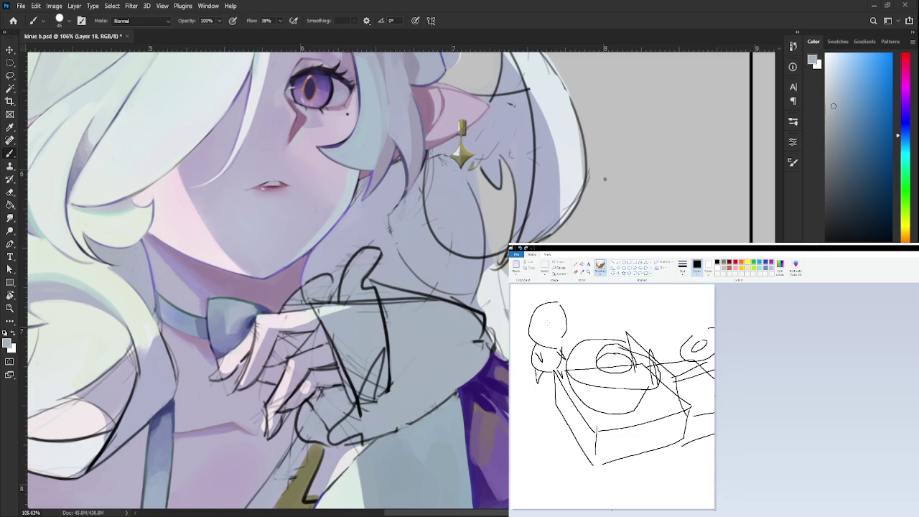
# Pencil two eyes and side and top hair strokes into the circle to make a head
pyautogui.moveTo(541, 322)
pyautogui.mouseDown()
pyautogui.moveTo(546, 335)
pyautogui.moveTo(535, 334)
pyautogui.moveTo(567, 325)
pyautogui.mouseUp()
pyautogui.hotkey('ctrl', 'z')
pyautogui.moveTo(559, 327)
pyautogui.mouseDown()
pyautogui.moveTo(570, 331)
pyautogui.moveTo(543, 333)
pyautogui.moveTo(558, 337)
pyautogui.moveTo(532, 305)
pyautogui.moveTo(550, 324)
pyautogui.moveTo(565, 317)
pyautogui.moveTo(573, 354)
pyautogui.mouseUp()
pyautogui.hotkey('ctrl', 'z')
pyautogui.hotkey('ctrl', 'z')
pyautogui.moveTo(574, 312); pyautogui.dragTo(573, 341)
pyautogui.moveTo(535, 304)
pyautogui.mouseDown()
pyautogui.moveTo(532, 329)
pyautogui.moveTo(543, 324)
pyautogui.moveTo(531, 319)
pyautogui.moveTo(532, 368)
pyautogui.moveTo(568, 358)
pyautogui.mouseUp()
pyautogui.hotkey('ctrl', 'z')
pyautogui.hotkey('ctrl', 'z')
pyautogui.moveTo(536, 303); pyautogui.dragTo(552, 301)
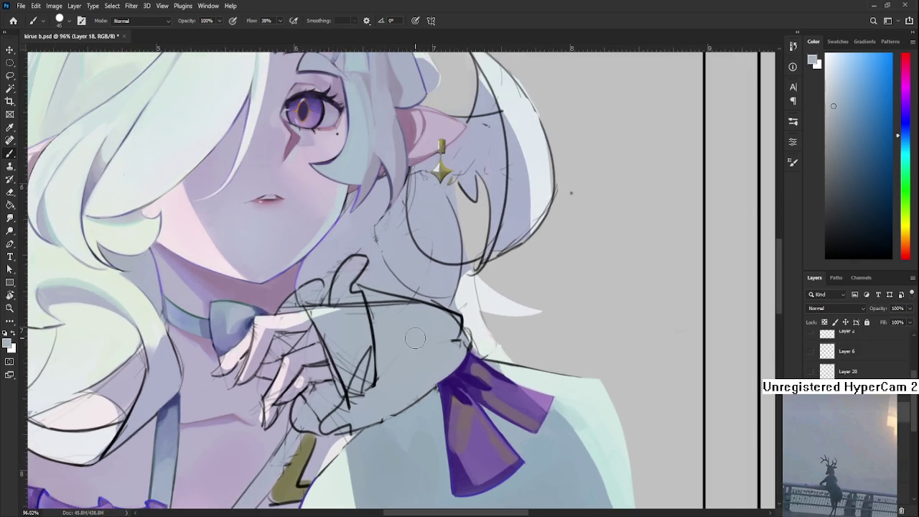
# Sketch the side of the hand and the curved lower-arm contour
pyautogui.moveTo(410, 335); pyautogui.dragTo(294, 344)
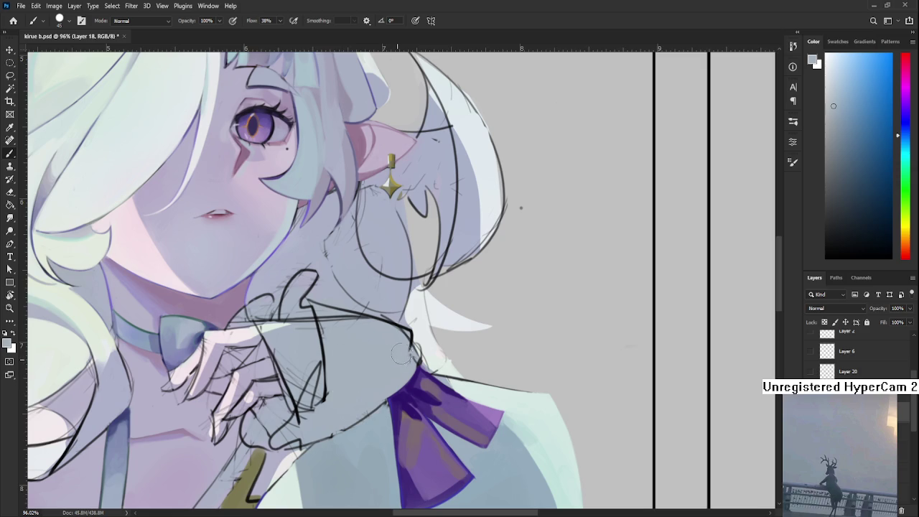
pyautogui.moveTo(398, 357); pyautogui.dragTo(403, 318)
pyautogui.keyDown('alt'); pyautogui.click(360, 329); pyautogui.keyUp('alt')
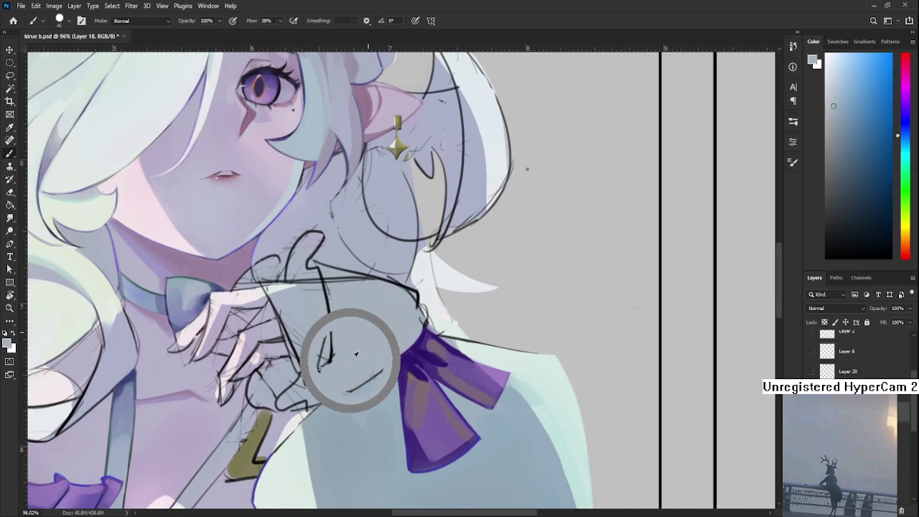
pyautogui.moveTo(329, 334); pyautogui.dragTo(305, 385)
pyautogui.moveTo(310, 399); pyautogui.dragTo(393, 363)
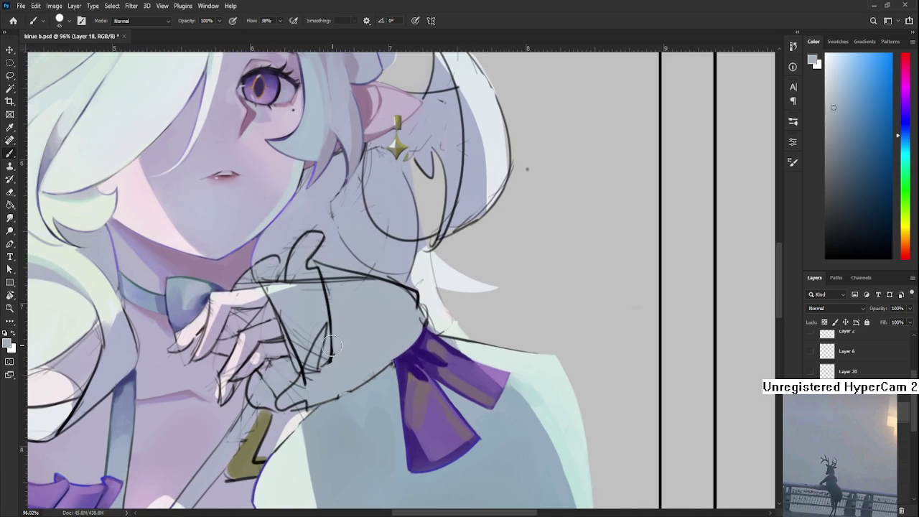
# Sample blue-grey tones from the figure and lower chest, then recentre on the hand
pyautogui.scroll(-3, 331, 348)
pyautogui.scroll(-2, 359, 374)
pyautogui.scroll(-2, 402, 402)
pyautogui.keyDown('alt'); pyautogui.click(425, 415); pyautogui.keyUp('alt')
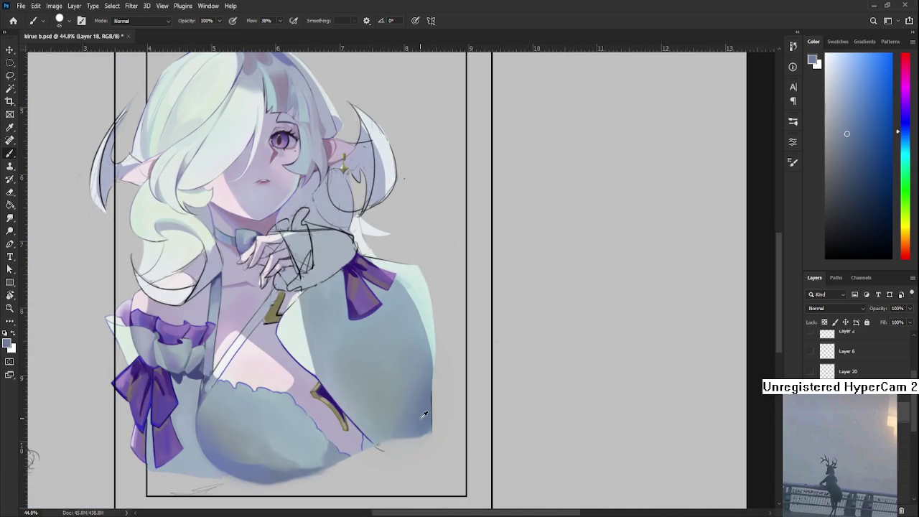
pyautogui.keyDown('alt'); pyautogui.click(226, 453); pyautogui.keyUp('alt')
pyautogui.scroll(1, 310, 414)
pyautogui.scroll(1, 310, 415)
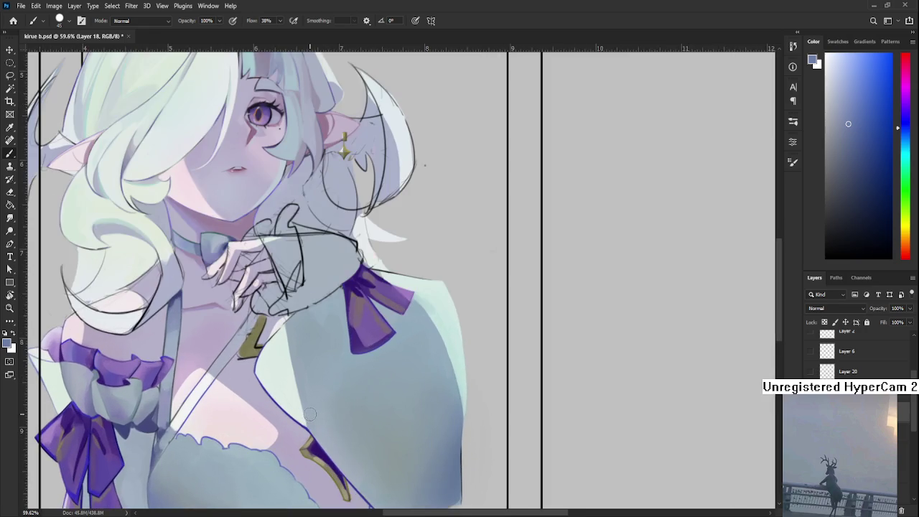
pyautogui.moveTo(310, 414); pyautogui.dragTo(283, 490)
# Lasso the wrist's sleeve cuff, paint it in darker and lighter blue-greys, then deselect
pyautogui.press('l')
pyautogui.moveTo(283, 370)
pyautogui.mouseDown()
pyautogui.moveTo(325, 333)
pyautogui.moveTo(294, 372)
pyautogui.mouseUp()
pyautogui.press('b')
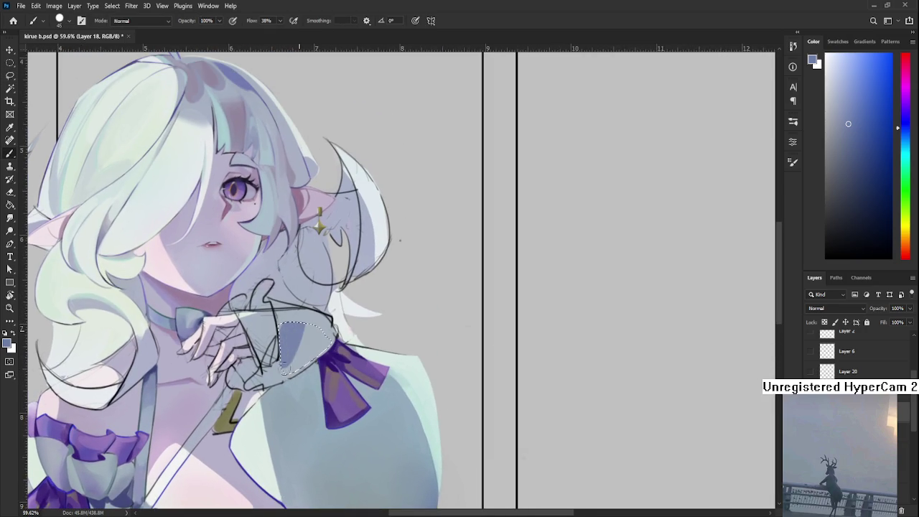
pyautogui.keyDown('alt'); pyautogui.click(329, 321); pyautogui.keyUp('alt')
pyautogui.keyDown('alt'); pyautogui.click(299, 339); pyautogui.keyUp('alt')
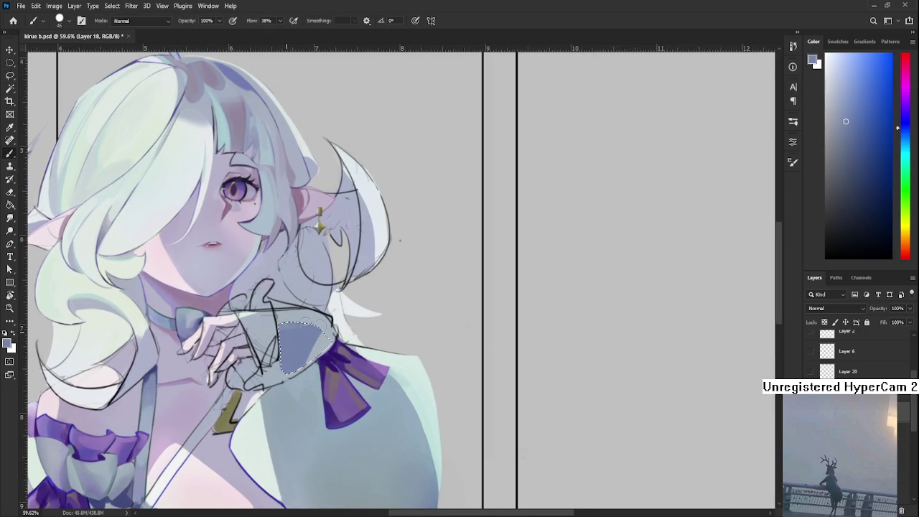
pyautogui.keyDown('alt'); pyautogui.click(316, 328); pyautogui.keyUp('alt')
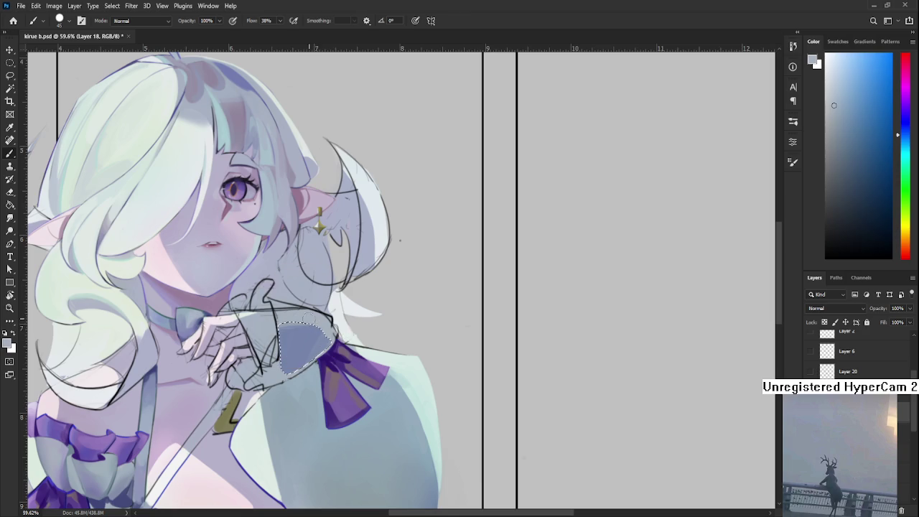
pyautogui.keyDown('alt'); pyautogui.click(298, 329); pyautogui.keyUp('alt')
pyautogui.keyDown('alt'); pyautogui.click(293, 325); pyautogui.keyUp('alt')
pyautogui.keyDown('alt'); pyautogui.click(295, 327); pyautogui.keyUp('alt')
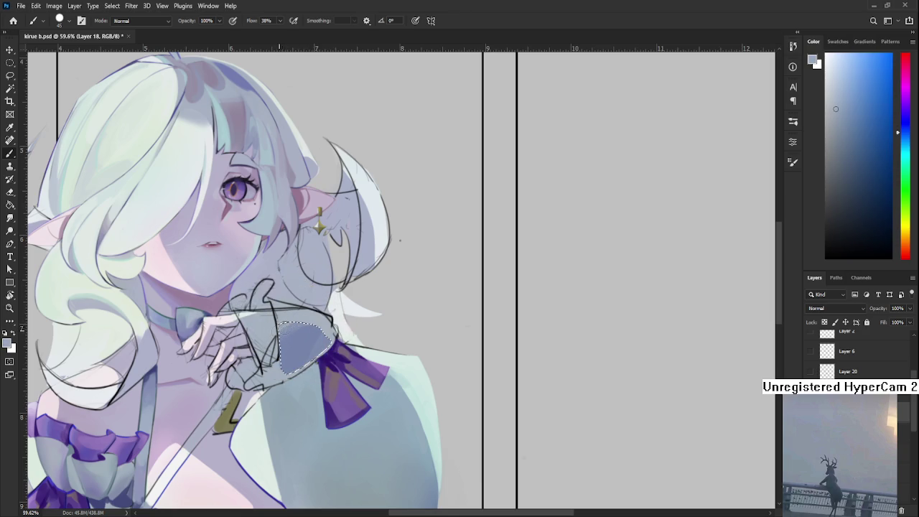
pyautogui.keyDown('alt'); pyautogui.click(300, 322); pyautogui.keyUp('alt')
pyautogui.keyDown('alt'); pyautogui.click(317, 335); pyautogui.keyUp('alt')
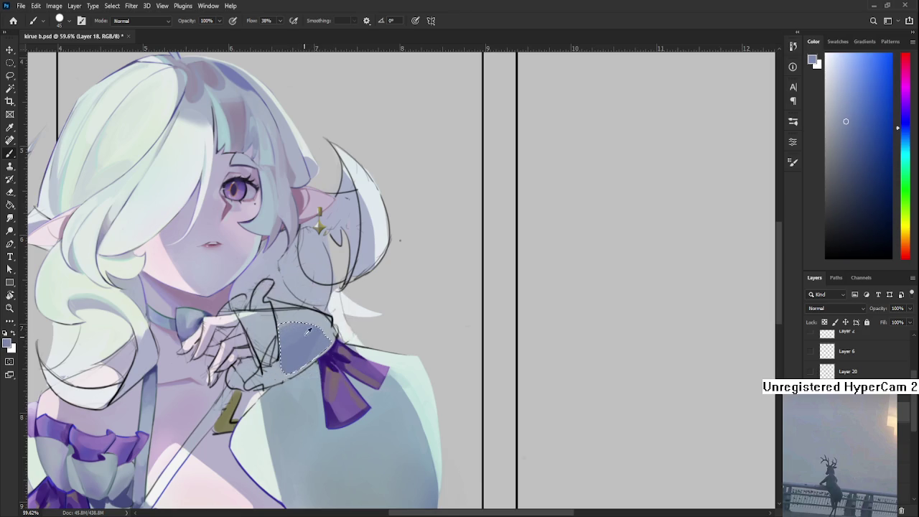
pyautogui.hotkey('ctrl', 'd')
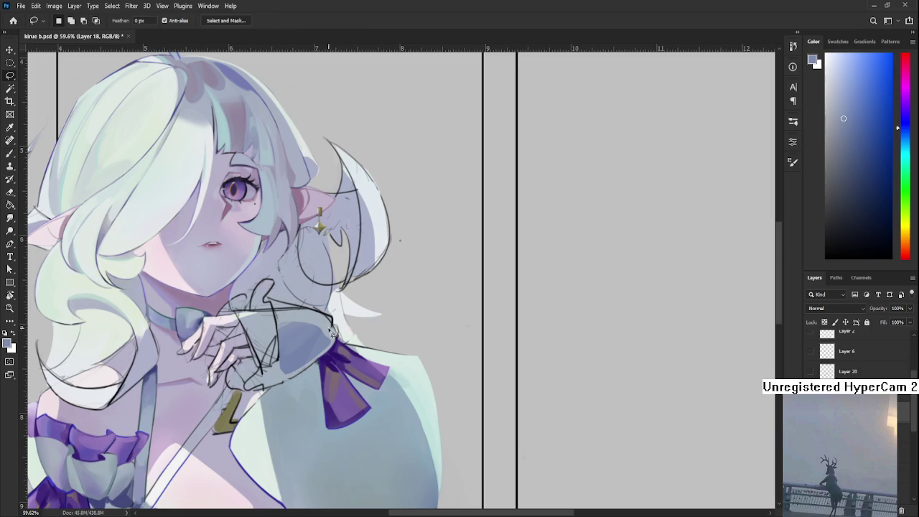
# Touch up the cuff with lighter shades sampled from the hand and purple bow
pyautogui.keyDown('alt'); pyautogui.click(302, 316); pyautogui.keyUp('alt')
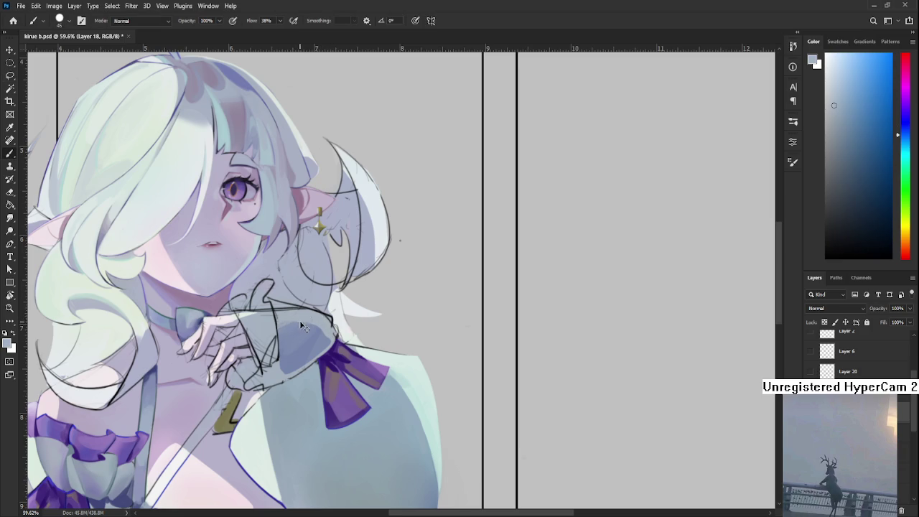
pyautogui.keyDown('alt'); pyautogui.click(302, 335); pyautogui.keyUp('alt')
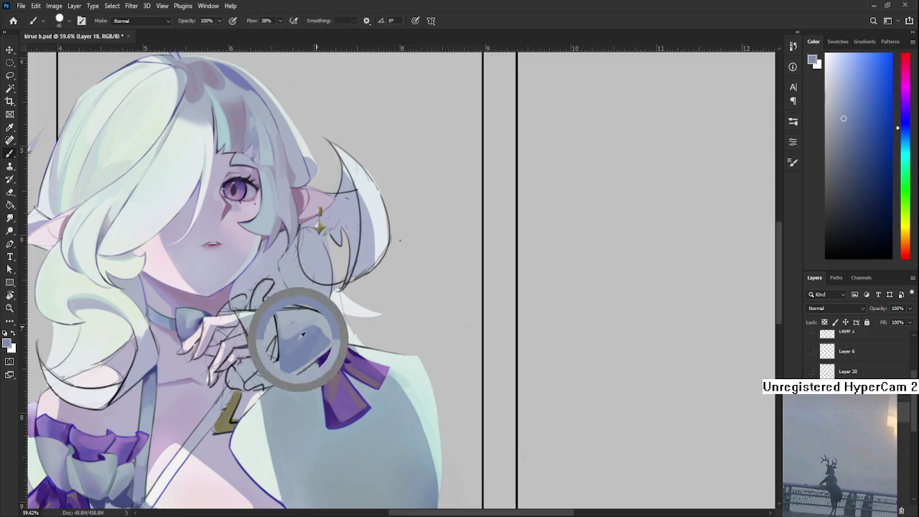
pyautogui.keyDown('alt'); pyautogui.click(318, 332); pyautogui.keyUp('alt')
pyautogui.keyDown('alt'); pyautogui.click(314, 348); pyautogui.keyUp('alt')
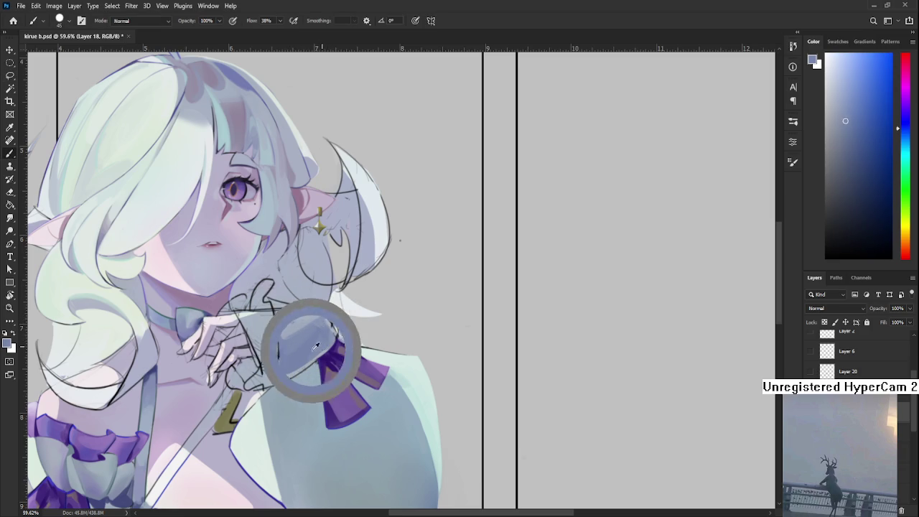
pyautogui.keyDown('alt'); pyautogui.click(282, 369); pyautogui.keyUp('alt')
pyautogui.keyDown('alt'); pyautogui.click(276, 374); pyautogui.keyUp('alt')
pyautogui.keyDown('alt'); pyautogui.click(282, 370); pyautogui.keyUp('alt')
pyautogui.keyDown('alt'); pyautogui.click(295, 376); pyautogui.keyUp('alt')
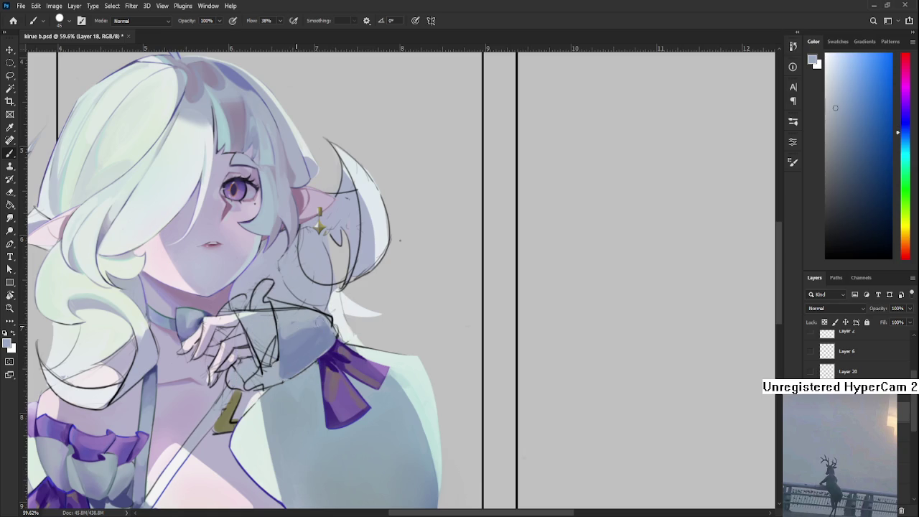
pyautogui.moveTo(344, 317); pyautogui.dragTo(325, 323)
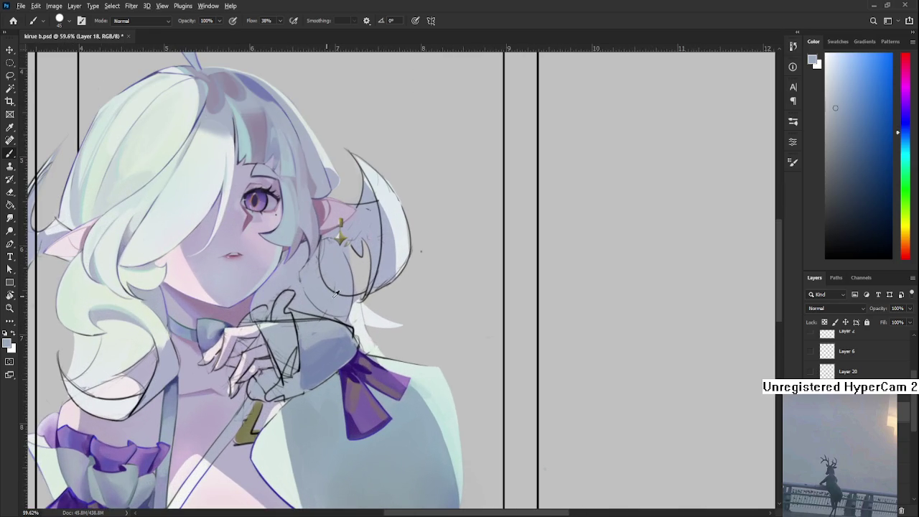
pyautogui.keyDown('alt'); pyautogui.click(327, 323); pyautogui.keyUp('alt')
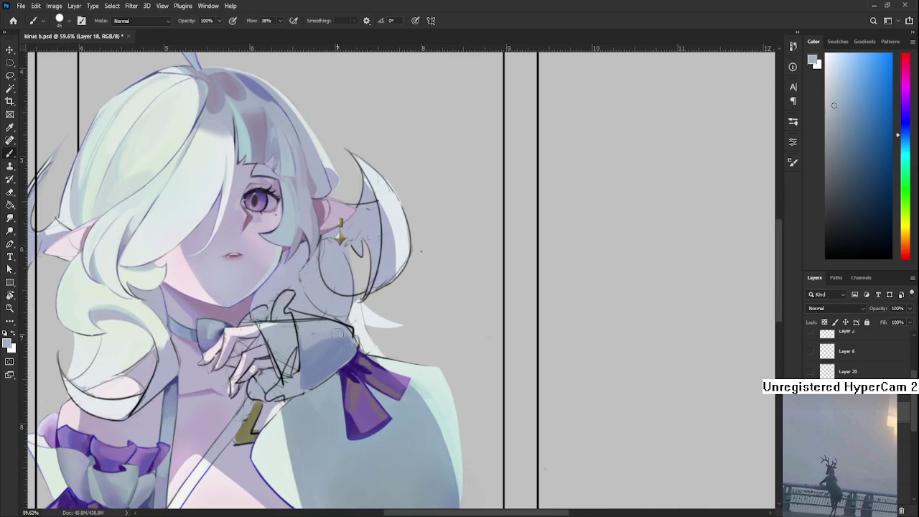
pyautogui.keyDown('alt'); pyautogui.click(352, 333); pyautogui.keyUp('alt')
pyautogui.keyDown('alt'); pyautogui.click(348, 332); pyautogui.keyUp('alt')
pyautogui.keyDown('alt'); pyautogui.click(347, 331); pyautogui.keyUp('alt')
pyautogui.keyDown('alt'); pyautogui.click(345, 331); pyautogui.keyUp('alt')
pyautogui.keyDown('alt'); pyautogui.click(338, 338); pyautogui.keyUp('alt')
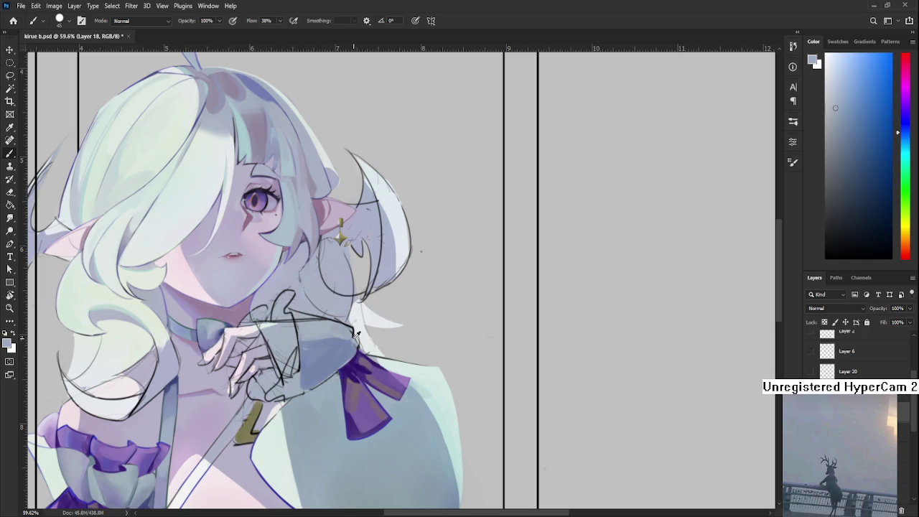
pyautogui.keyDown('alt'); pyautogui.click(350, 340); pyautogui.keyUp('alt')
pyautogui.keyDown('alt'); pyautogui.click(350, 338); pyautogui.keyUp('alt')
pyautogui.keyDown('alt'); pyautogui.click(352, 339); pyautogui.keyUp('alt')
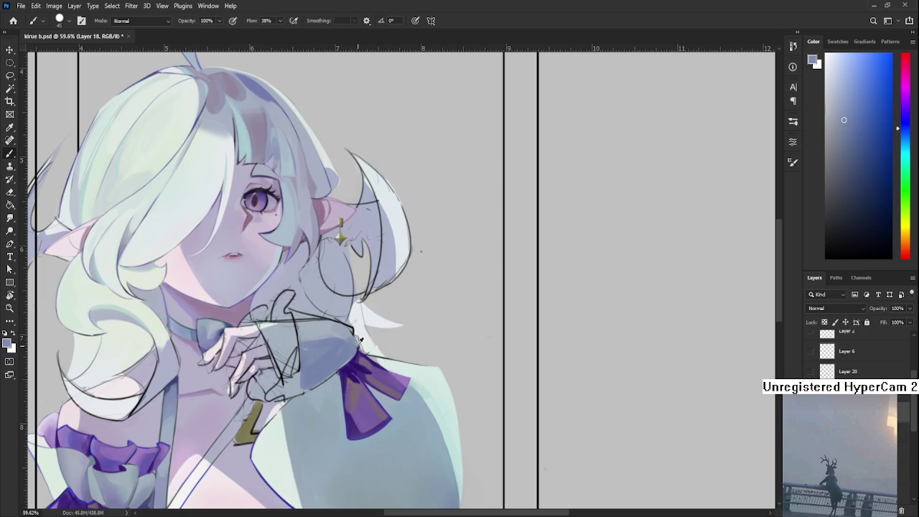
pyautogui.keyDown('alt'); pyautogui.click(343, 333); pyautogui.keyUp('alt')
pyautogui.scroll(-1, 359, 331)
pyautogui.scroll(-1, 359, 330)
pyautogui.scroll(-3, 359, 331)
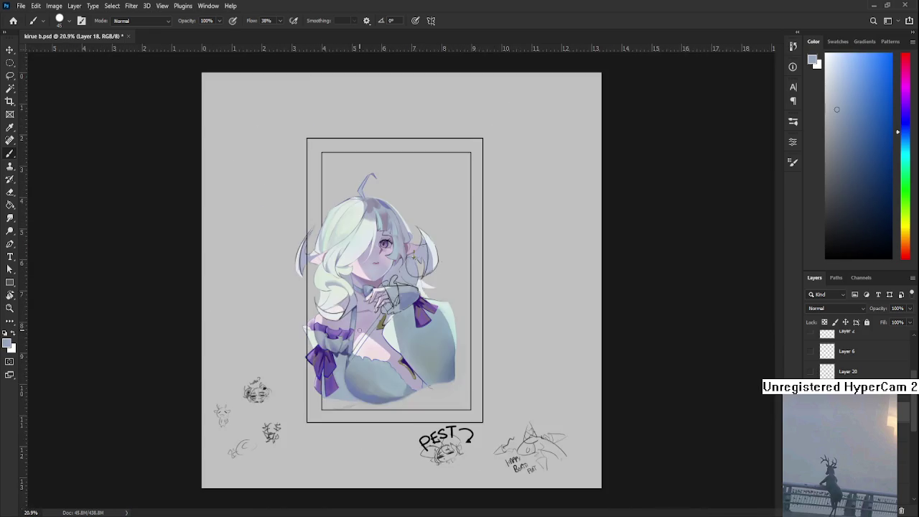
pyautogui.scroll(2, 363, 325)
pyautogui.scroll(1, 363, 325)
pyautogui.scroll(1, 330, 359)
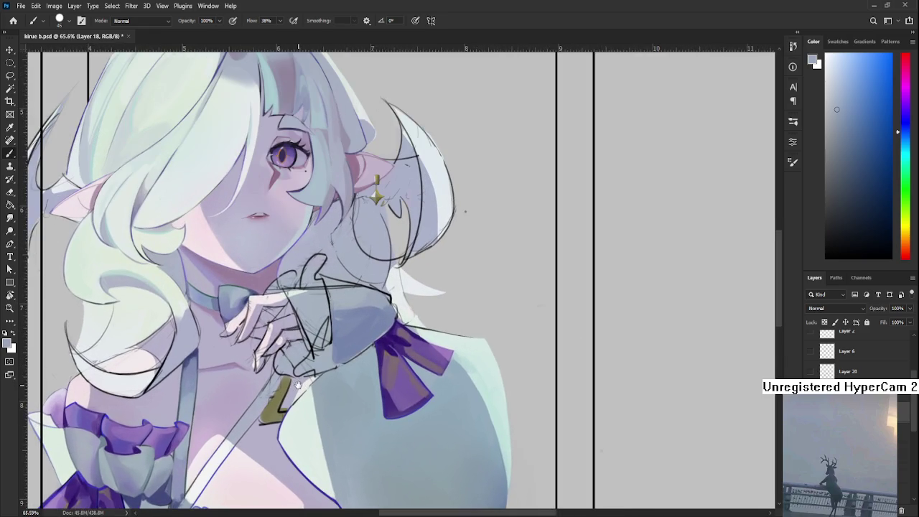
pyautogui.scroll(1, 298, 388)
pyautogui.keyDown('alt'); pyautogui.click(284, 353); pyautogui.keyUp('alt')
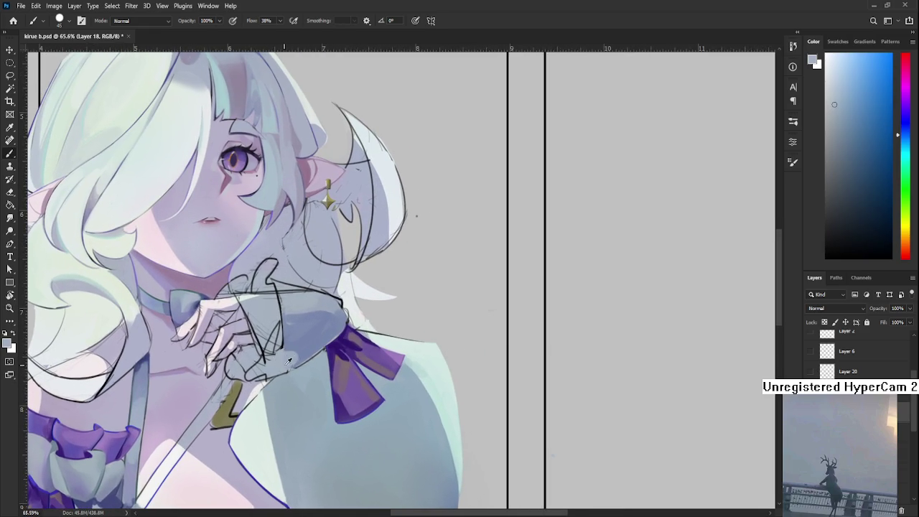
pyautogui.keyDown('alt'); pyautogui.click(291, 355); pyautogui.keyUp('alt')
pyautogui.keyDown('alt'); pyautogui.click(297, 347); pyautogui.keyUp('alt')
pyautogui.keyDown('alt'); pyautogui.click(307, 311); pyautogui.keyUp('alt')
pyautogui.scroll(-1, 306, 314)
pyautogui.moveTo(306, 314)
pyautogui.mouseDown()
pyautogui.moveTo(375, 352)
pyautogui.moveTo(373, 328)
pyautogui.mouseUp()
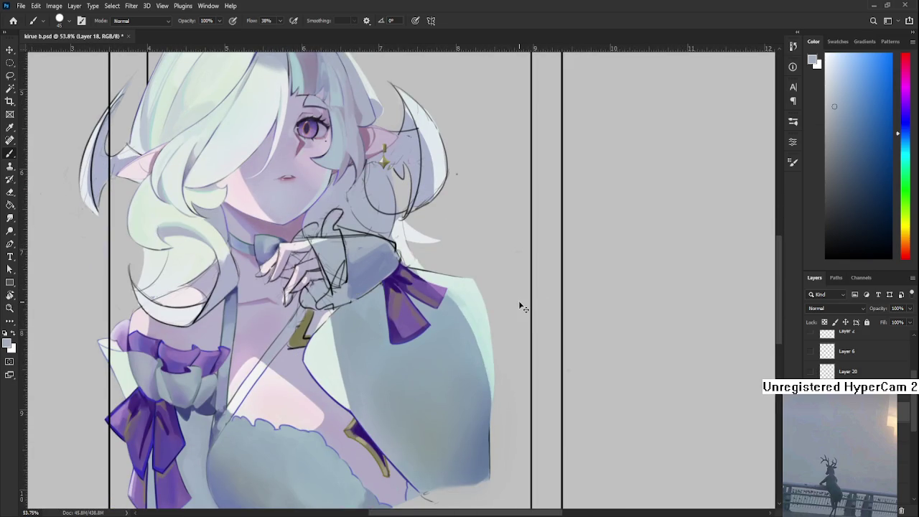
pyautogui.moveTo(350, 248); pyautogui.dragTo(350, 293)
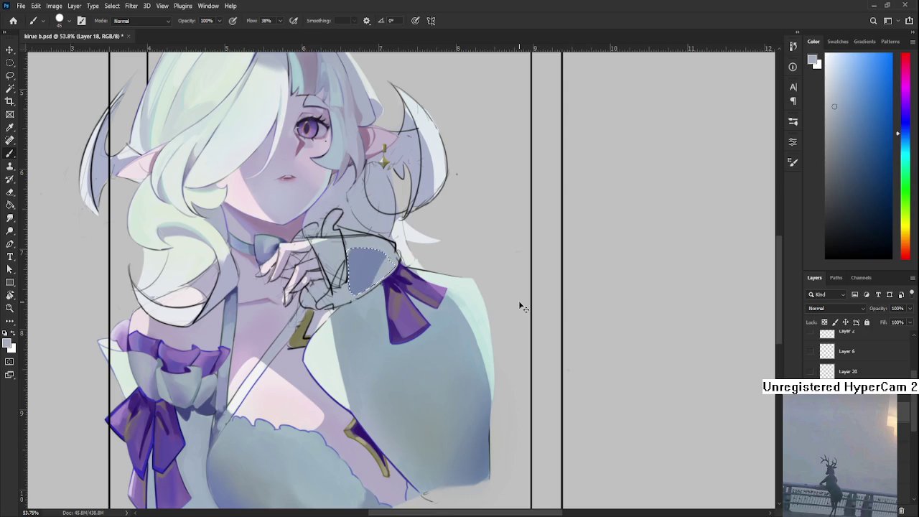
# Clear the dark blue cuff fill and paint grey-blue inside the cuff selection
pyautogui.press('Delete')
pyautogui.keyDown('alt'); pyautogui.click(183, 390); pyautogui.keyUp('alt')
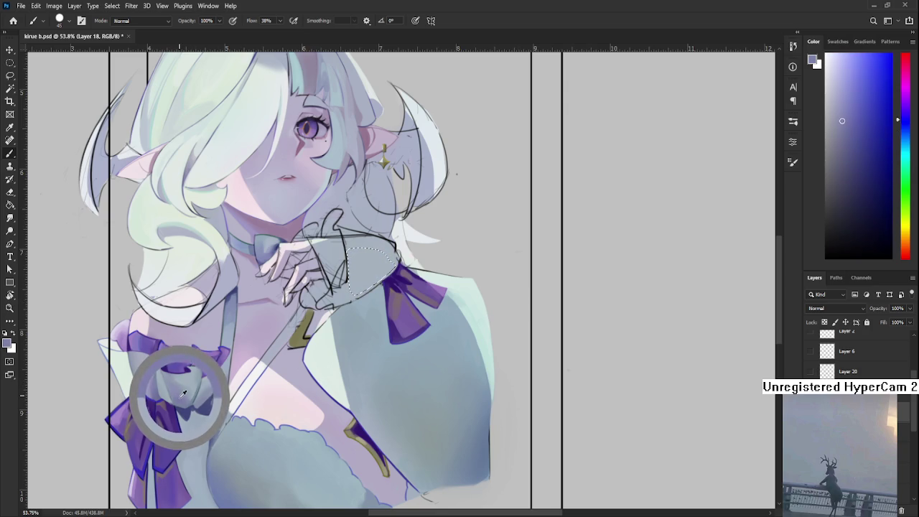
pyautogui.moveTo(368, 336); pyautogui.dragTo(294, 419)
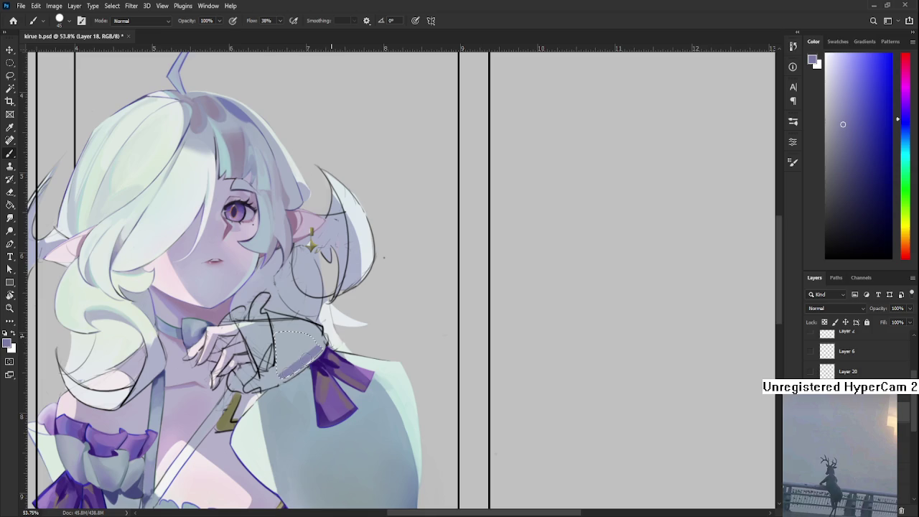
pyautogui.moveTo(314, 346); pyautogui.dragTo(325, 346)
pyautogui.keyDown('alt'); pyautogui.click(325, 346); pyautogui.keyUp('alt')
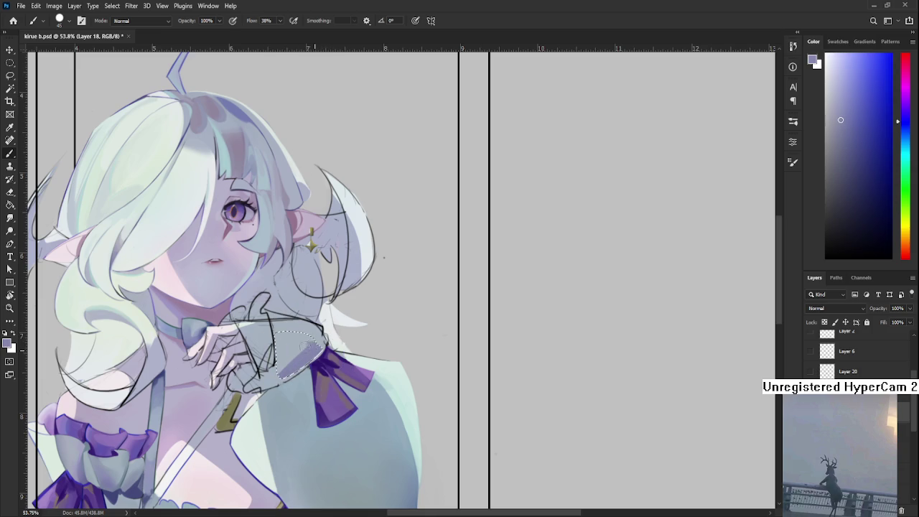
# Shade the cuff with lighter cyan-blue and darker tones sampled from the sleeve
pyautogui.keyDown('alt'); pyautogui.click(294, 350); pyautogui.keyUp('alt')
pyautogui.keyDown('alt'); pyautogui.click(293, 350); pyautogui.keyUp('alt')
pyautogui.keyDown('alt'); pyautogui.click(290, 351); pyautogui.keyUp('alt')
pyautogui.keyDown('alt'); pyautogui.click(286, 352); pyautogui.keyUp('alt')
pyautogui.keyDown('alt'); pyautogui.click(295, 348); pyautogui.keyUp('alt')
pyautogui.keyDown('alt'); pyautogui.click(298, 346); pyautogui.keyUp('alt')
pyautogui.keyDown('alt'); pyautogui.click(301, 345); pyautogui.keyUp('alt')
pyautogui.keyDown('alt'); pyautogui.click(299, 343); pyautogui.keyUp('alt')
# Build up mid blue-grey tones on the cuff, then drop the sleeve selection
pyautogui.keyDown('alt'); pyautogui.click(297, 341); pyautogui.keyUp('alt')
pyautogui.keyDown('alt'); pyautogui.click(294, 340); pyautogui.keyUp('alt')
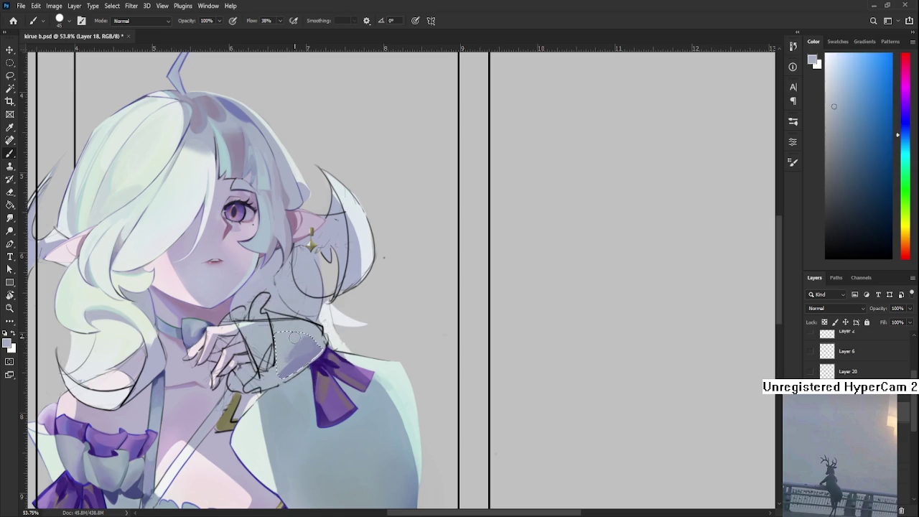
pyautogui.keyDown('alt'); pyautogui.click(296, 341); pyautogui.keyUp('alt')
pyautogui.keyDown('alt'); pyautogui.click(298, 346); pyautogui.keyUp('alt')
pyautogui.keyDown('alt'); pyautogui.click(299, 349); pyautogui.keyUp('alt')
pyautogui.keyDown('alt'); pyautogui.click(298, 349); pyautogui.keyUp('alt')
pyautogui.keyDown('alt'); pyautogui.click(304, 349); pyautogui.keyUp('alt')
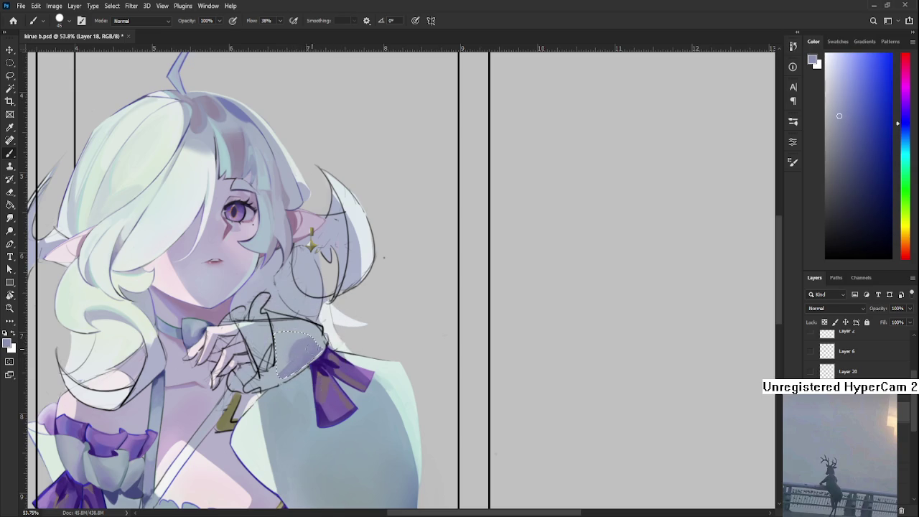
pyautogui.hotkey('ctrl', 'd')
# Add lighter cyan-blue shades sampled from the hand, then clear the selection
pyautogui.keyDown('alt'); pyautogui.click(305, 330); pyautogui.keyUp('alt')
pyautogui.keyDown('alt'); pyautogui.click(295, 339); pyautogui.keyUp('alt')
pyautogui.keyDown('alt'); pyautogui.click(296, 360); pyautogui.keyUp('alt')
pyautogui.keyDown('alt'); pyautogui.click(283, 363); pyautogui.keyUp('alt')
pyautogui.keyDown('alt'); pyautogui.click(295, 359); pyautogui.keyUp('alt')
pyautogui.keyDown('alt'); pyautogui.click(307, 359); pyautogui.keyUp('alt')
pyautogui.hotkey('ctrl', 'd')
# Paint lighter blue-grey tones from the hand onto the cuff below it
pyautogui.press('l')
pyautogui.press('b')
pyautogui.keyDown('alt'); pyautogui.click(318, 339); pyautogui.keyUp('alt')
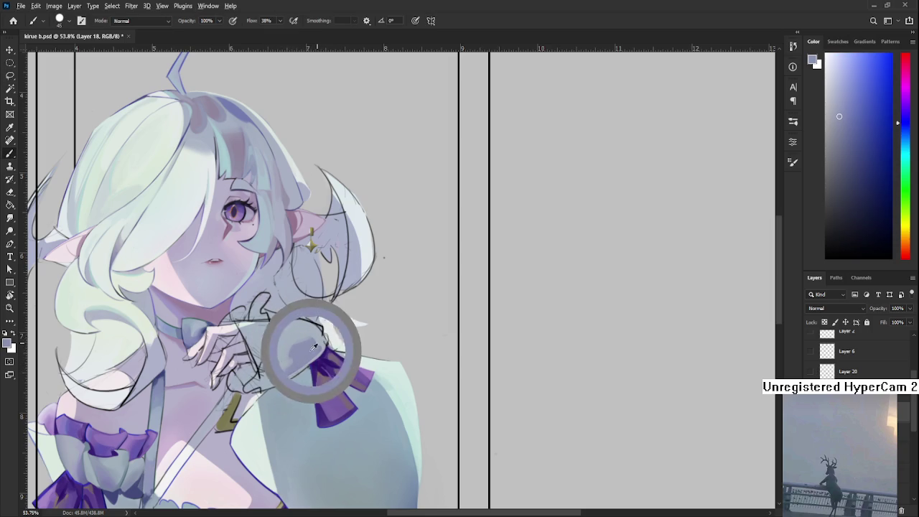
pyautogui.keyDown('alt'); pyautogui.click(320, 340); pyautogui.keyUp('alt')
pyautogui.keyDown('alt'); pyautogui.click(324, 342); pyautogui.keyUp('alt')
pyautogui.keyDown('alt'); pyautogui.click(314, 346); pyautogui.keyUp('alt')
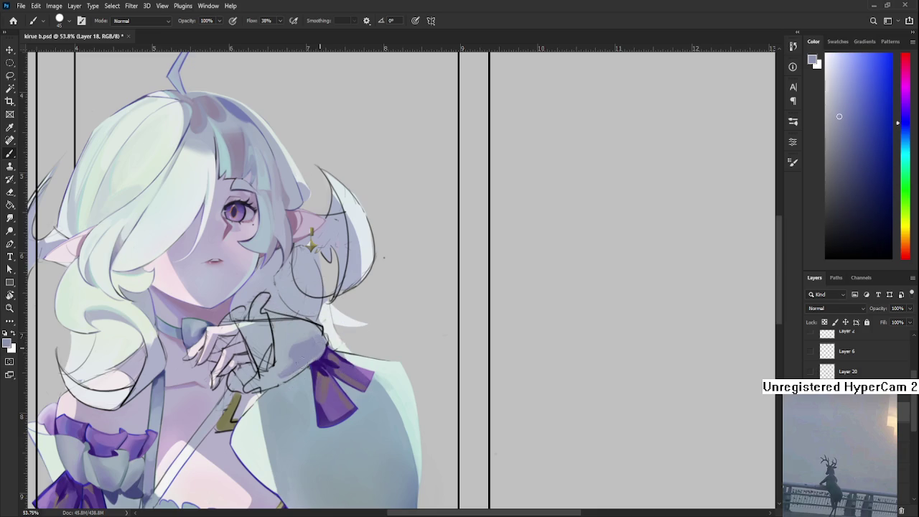
pyautogui.keyDown('alt'); pyautogui.click(298, 363); pyautogui.keyUp('alt')
pyautogui.keyDown('alt'); pyautogui.click(287, 365); pyautogui.keyUp('alt')
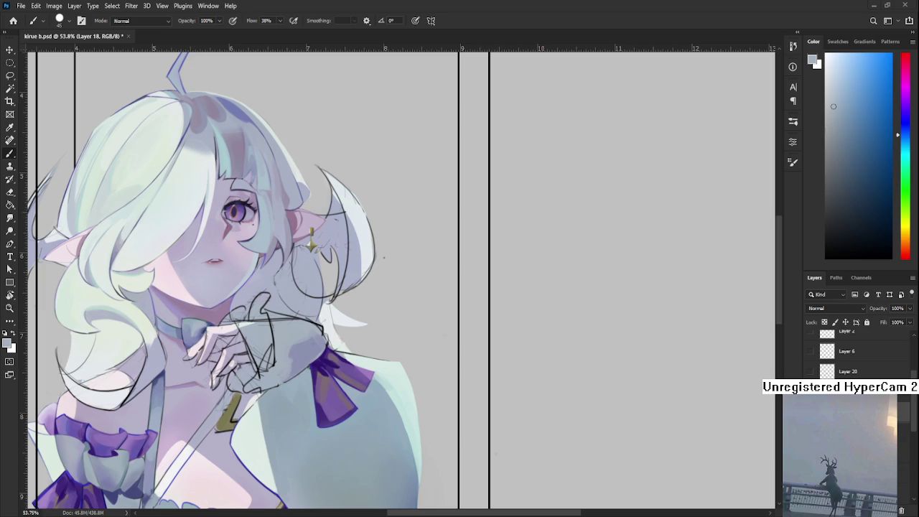
pyautogui.moveTo(303, 357); pyautogui.dragTo(311, 337)
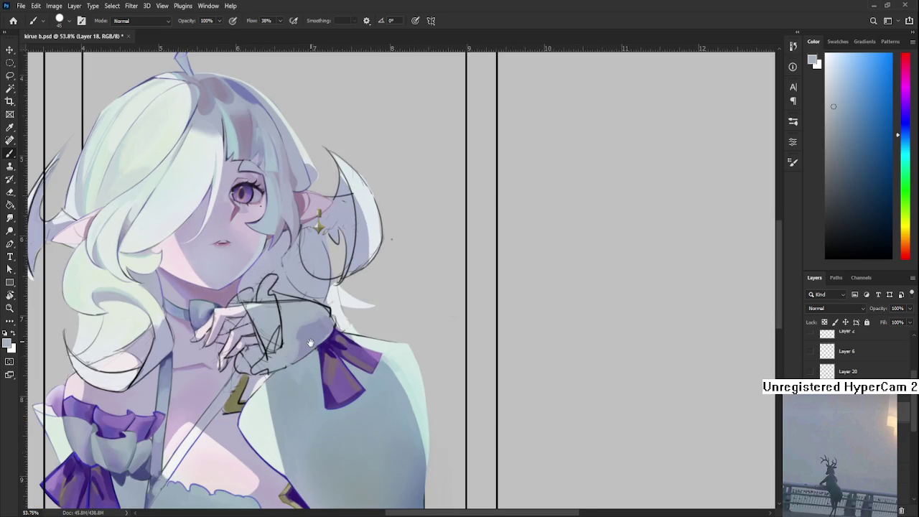
# Sample cuff tones ranging from the shadow colour to a more saturated blue
pyautogui.keyDown('alt'); pyautogui.click(305, 316); pyautogui.keyUp('alt')
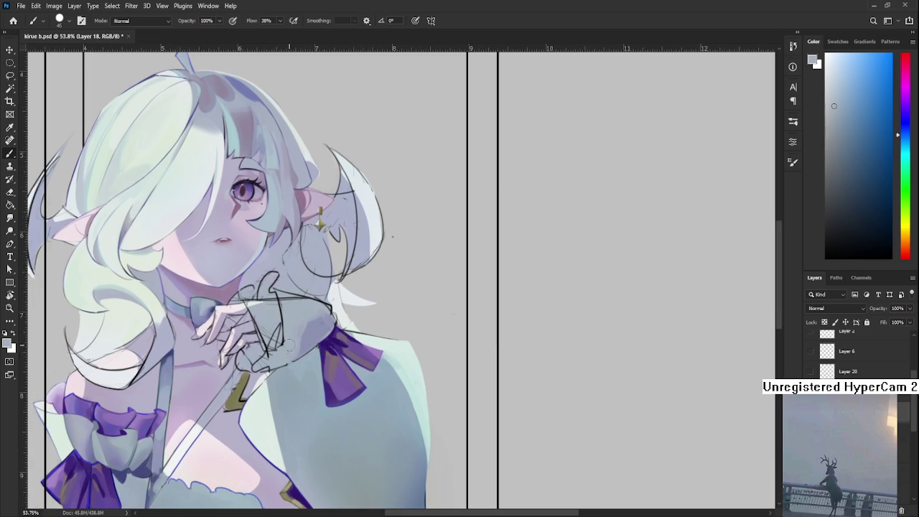
pyautogui.keyDown('alt'); pyautogui.click(316, 328); pyautogui.keyUp('alt')
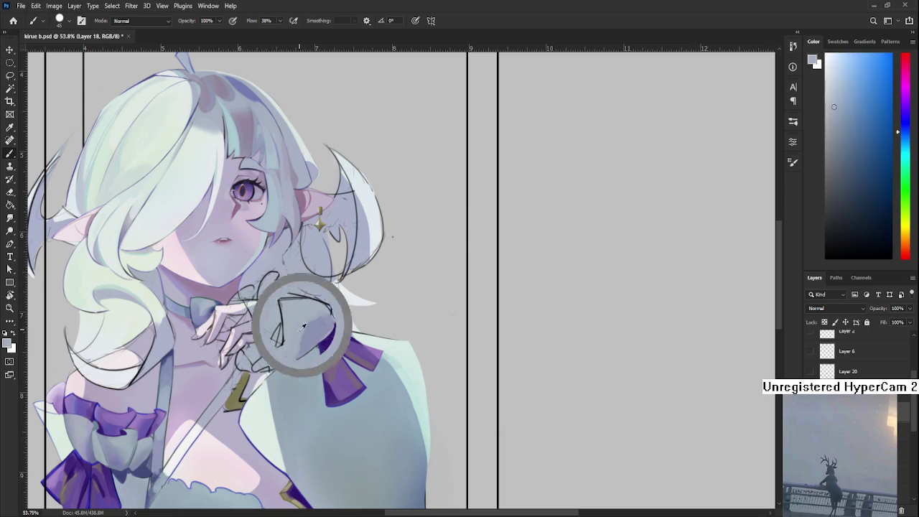
pyautogui.keyDown('alt'); pyautogui.click(321, 327); pyautogui.keyUp('alt')
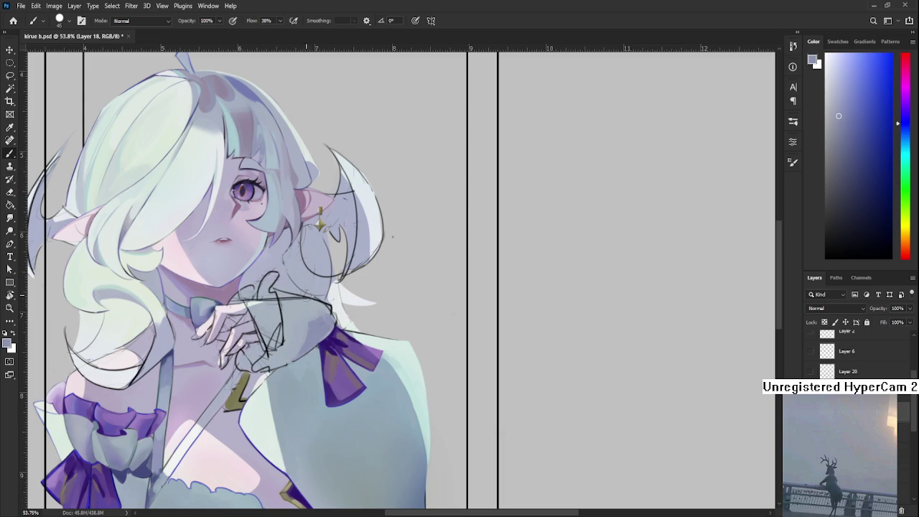
pyautogui.keyDown('alt'); pyautogui.click(316, 299); pyautogui.keyUp('alt')
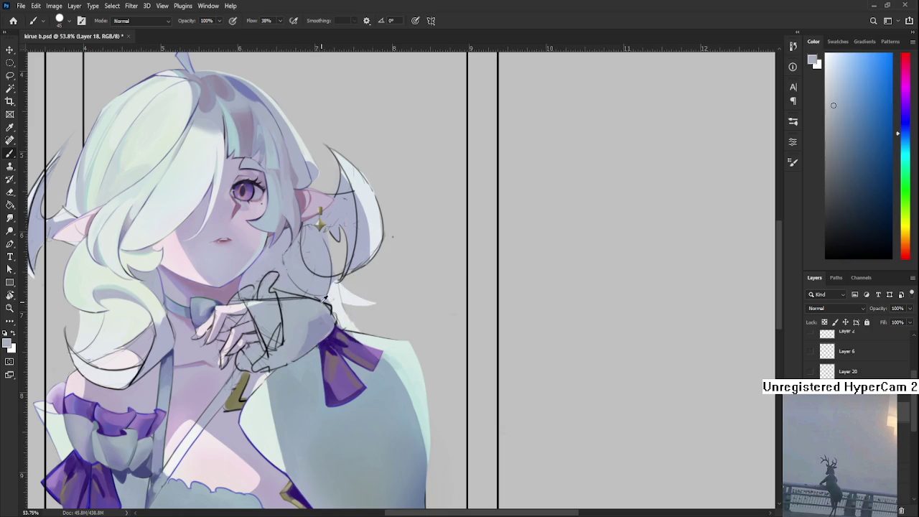
pyautogui.keyDown('alt'); pyautogui.click(306, 330); pyautogui.keyUp('alt')
pyautogui.keyDown('alt'); pyautogui.click(306, 332); pyautogui.keyUp('alt')
pyautogui.keyDown('alt'); pyautogui.click(302, 350); pyautogui.keyUp('alt')
pyautogui.keyDown('alt'); pyautogui.click(329, 327); pyautogui.keyUp('alt')
pyautogui.keyDown('alt'); pyautogui.click(317, 320); pyautogui.keyUp('alt')
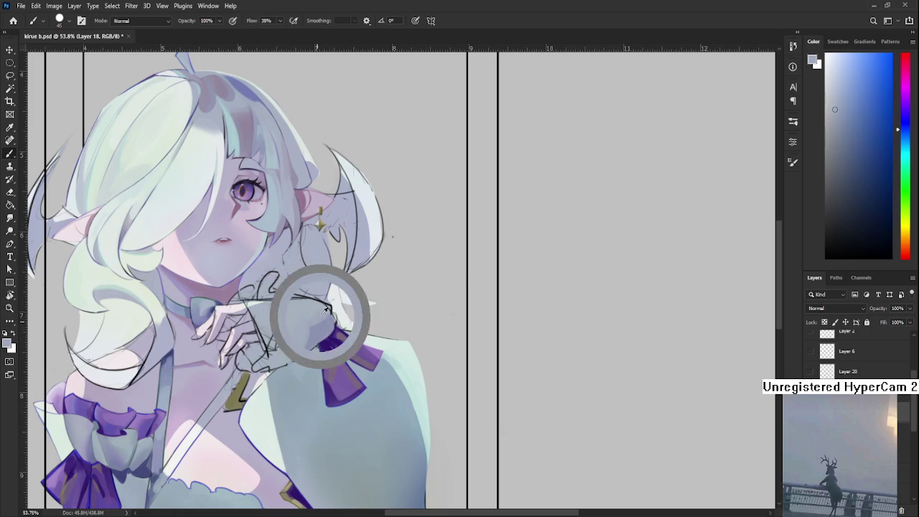
pyautogui.keyDown('alt'); pyautogui.click(327, 327); pyautogui.keyUp('alt')
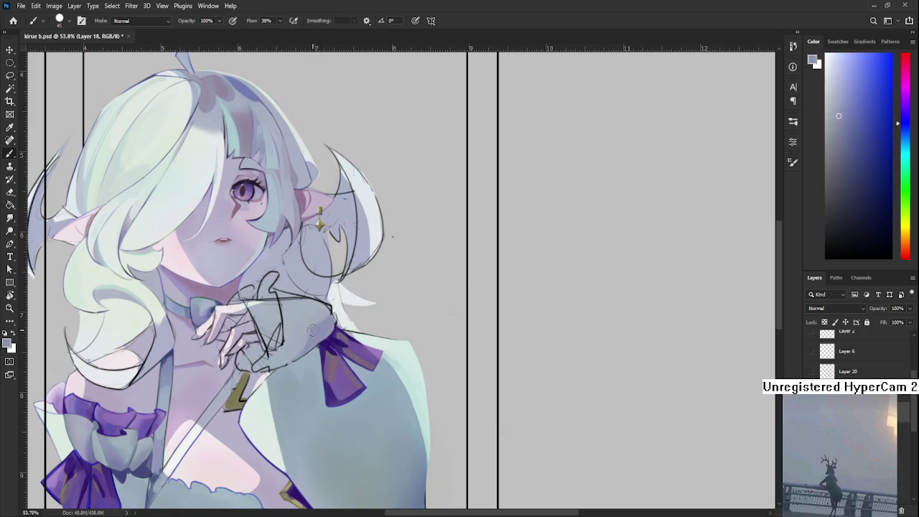
# Dab shading onto the cuff and add a darker shadow stroke
pyautogui.keyDown('alt'); pyautogui.click(298, 348); pyautogui.keyUp('alt')
pyautogui.keyDown('alt'); pyautogui.click(316, 332); pyautogui.keyUp('alt')
pyautogui.keyDown('alt'); pyautogui.click(286, 354); pyautogui.keyUp('alt')
pyautogui.keyDown('alt'); pyautogui.click(305, 342); pyautogui.keyUp('alt')
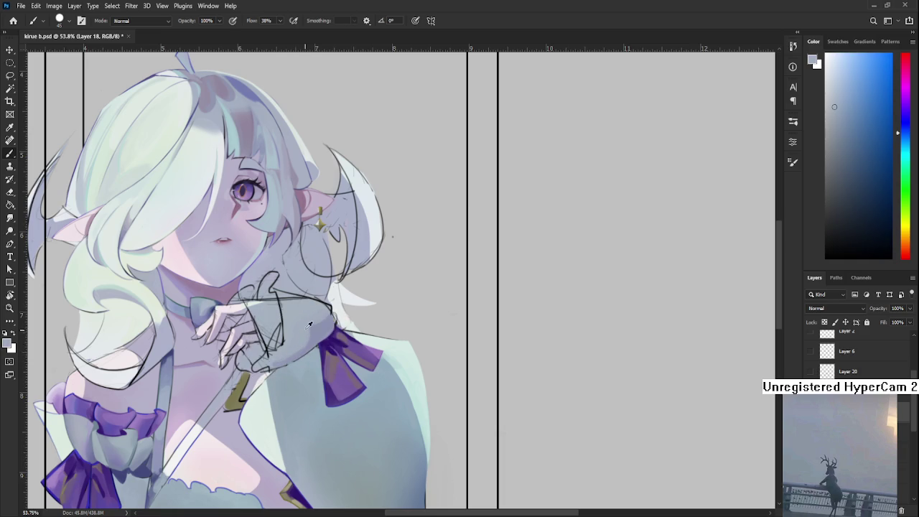
pyautogui.keyDown('alt'); pyautogui.click(312, 338); pyautogui.keyUp('alt')
pyautogui.keyDown('alt'); pyautogui.click(330, 321); pyautogui.keyUp('alt')
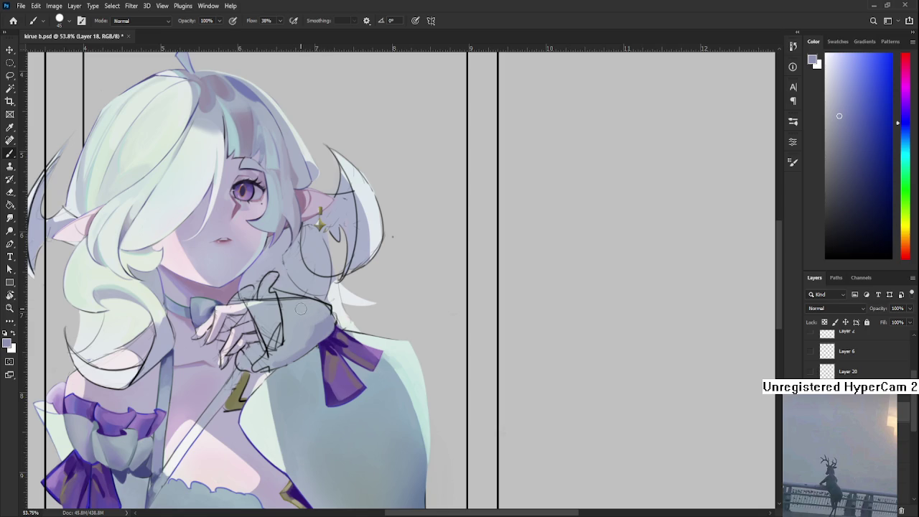
pyautogui.moveTo(293, 307); pyautogui.dragTo(286, 312)
# Resample shading tones over the hand and blend them into the cuff
pyautogui.keyDown('alt'); pyautogui.click(289, 322); pyautogui.keyUp('alt')
pyautogui.keyDown('alt'); pyautogui.click(303, 323); pyautogui.keyUp('alt')
pyautogui.keyDown('alt'); pyautogui.click(302, 325); pyautogui.keyUp('alt')
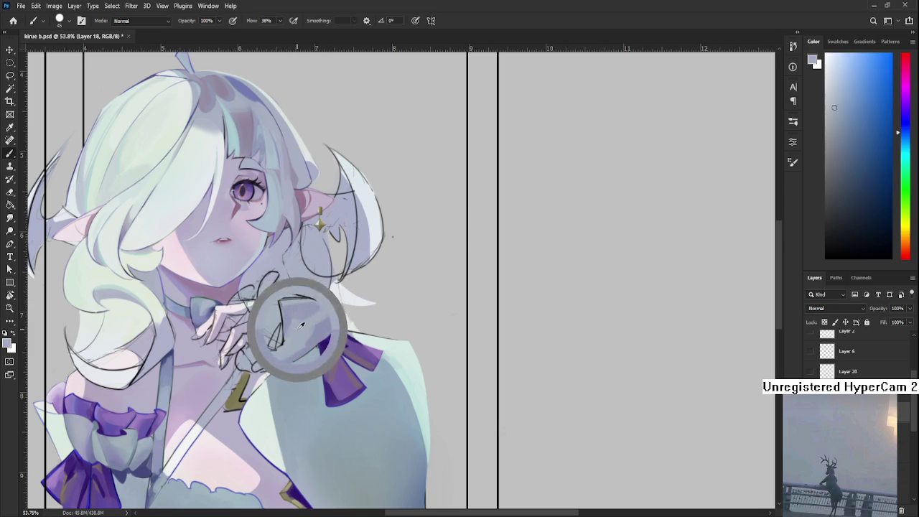
pyautogui.keyDown('alt'); pyautogui.click(308, 314); pyautogui.keyUp('alt')
pyautogui.keyDown('alt'); pyautogui.click(301, 323); pyautogui.keyUp('alt')
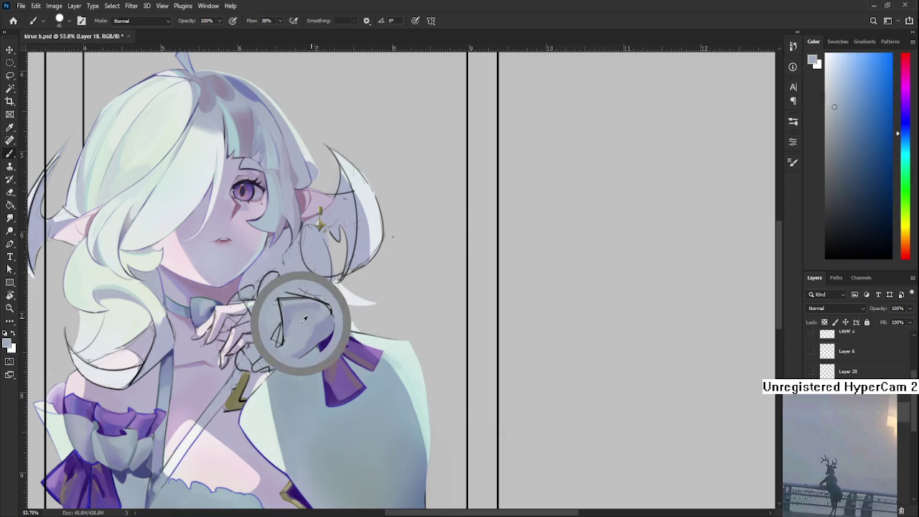
pyautogui.keyDown('alt'); pyautogui.click(311, 306); pyautogui.keyUp('alt')
# Pick up nearby cuff colours and switch to a new shading colour
pyautogui.keyDown('alt'); pyautogui.click(324, 320); pyautogui.keyUp('alt')
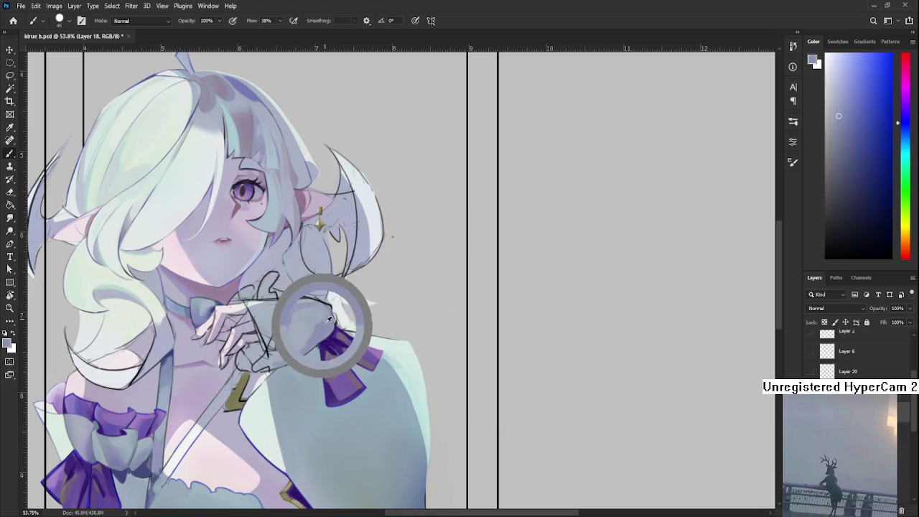
pyautogui.keyDown('alt'); pyautogui.click(327, 313); pyautogui.keyUp('alt')
pyautogui.keyDown('alt'); pyautogui.click(330, 322); pyautogui.keyUp('alt')
pyautogui.keyDown('alt'); pyautogui.click(328, 331); pyautogui.keyUp('alt')
pyautogui.keyDown('alt'); pyautogui.click(330, 327); pyautogui.keyUp('alt')
pyautogui.keyDown('alt'); pyautogui.click(316, 339); pyautogui.keyUp('alt')
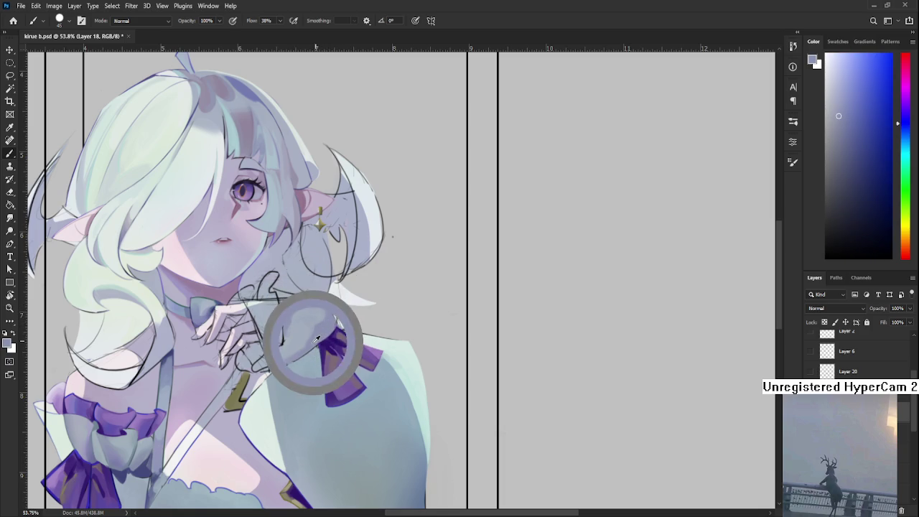
pyautogui.keyDown('alt'); pyautogui.click(279, 352); pyautogui.keyUp('alt')
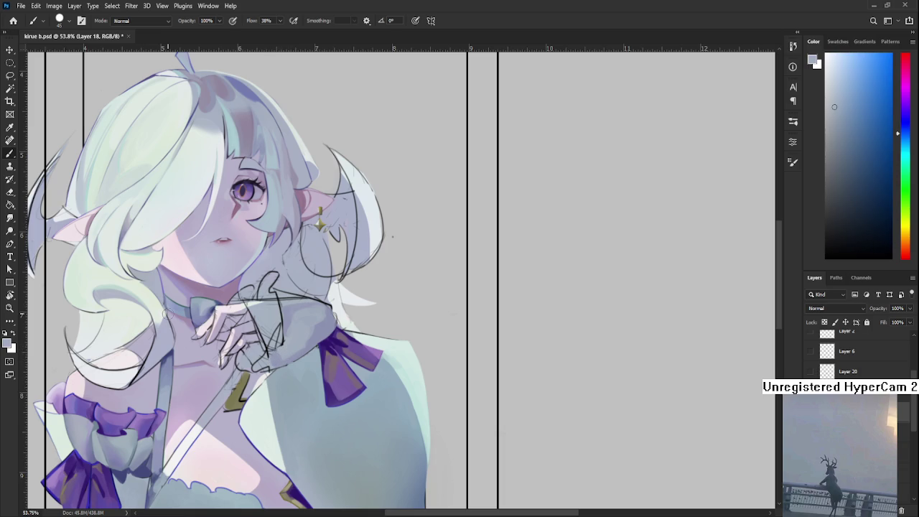
# Dab blended shading onto the cuff, moving between deeper and lighter tones
pyautogui.keyDown('alt'); pyautogui.click(317, 332); pyautogui.keyUp('alt')
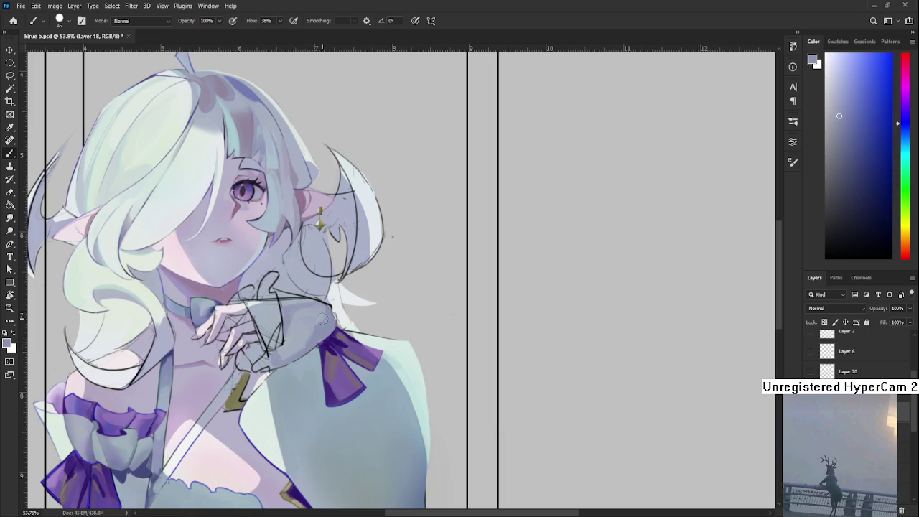
pyautogui.keyDown('alt'); pyautogui.click(301, 322); pyautogui.keyUp('alt')
pyautogui.keyDown('alt'); pyautogui.click(301, 329); pyautogui.keyUp('alt')
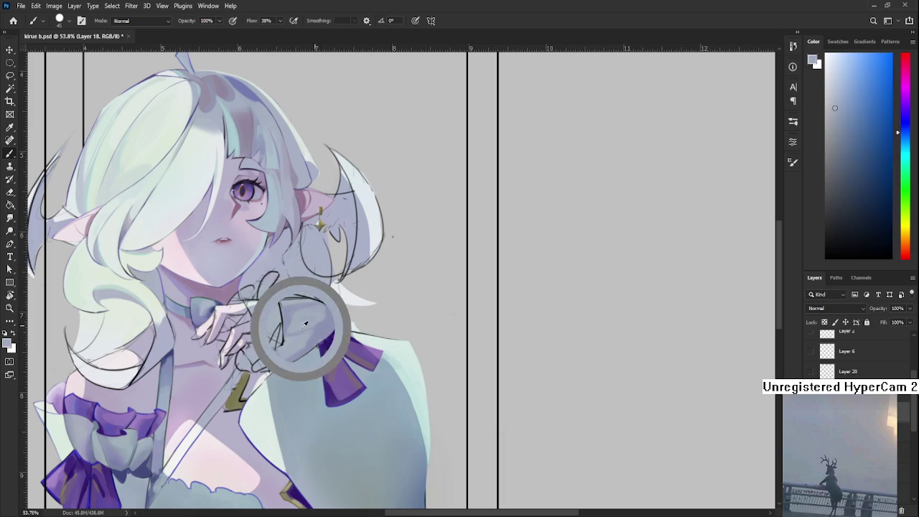
pyautogui.keyDown('alt'); pyautogui.click(325, 319); pyautogui.keyUp('alt')
pyautogui.keyDown('alt'); pyautogui.click(327, 321); pyautogui.keyUp('alt')
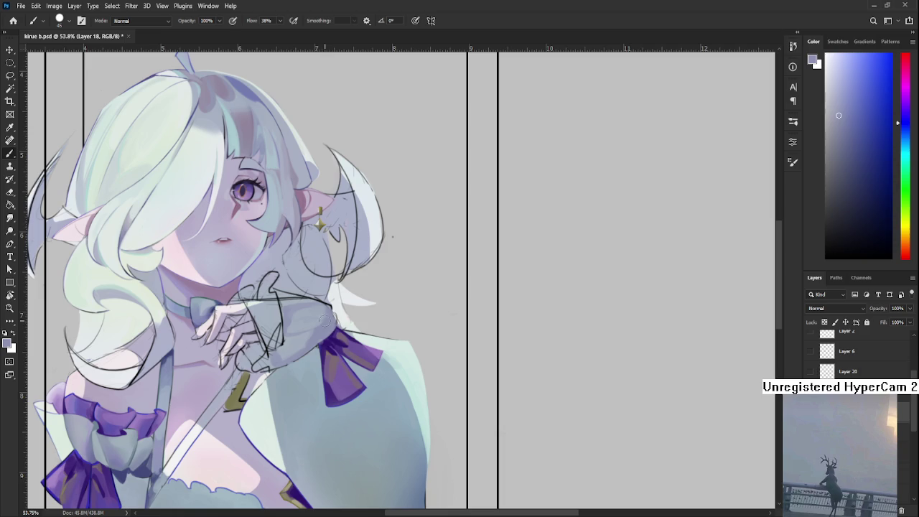
pyautogui.keyDown('alt'); pyautogui.click(319, 311); pyautogui.keyUp('alt')
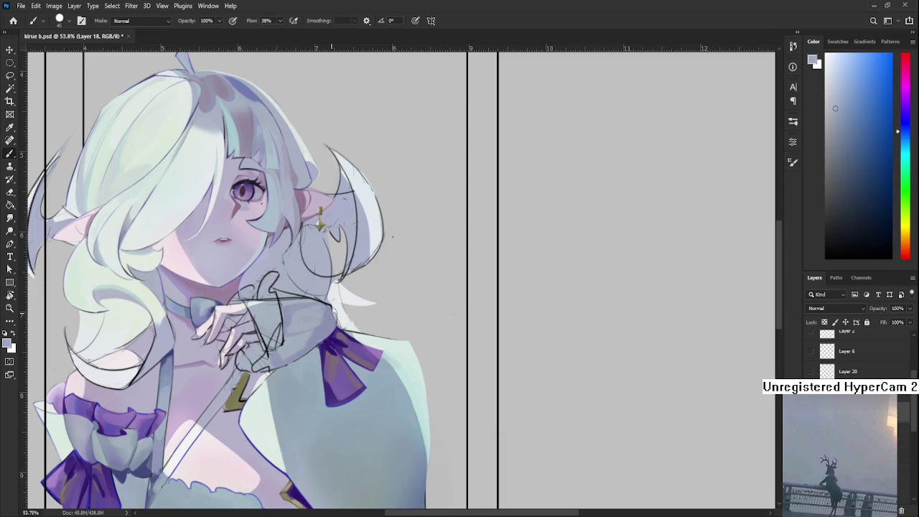
pyautogui.moveTo(332, 316); pyautogui.dragTo(344, 322)
# Alternate light and dark dabs across the cuff, then zoom out briefly to check
pyautogui.keyDown('alt'); pyautogui.click(308, 319); pyautogui.keyUp('alt')
pyautogui.keyDown('alt'); pyautogui.click(313, 321); pyautogui.keyUp('alt')
pyautogui.keyDown('alt'); pyautogui.click(307, 314); pyautogui.keyUp('alt')
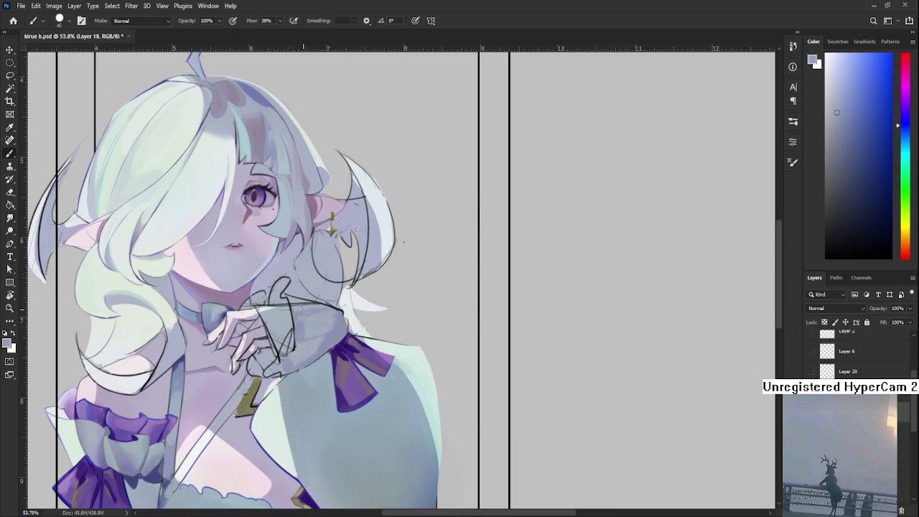
pyautogui.keyDown('alt'); pyautogui.click(316, 311); pyautogui.keyUp('alt')
pyautogui.keyDown('alt'); pyautogui.click(320, 314); pyautogui.keyUp('alt')
pyautogui.keyDown('alt'); pyautogui.click(317, 315); pyautogui.keyUp('alt')
pyautogui.keyDown('alt'); pyautogui.click(329, 308); pyautogui.keyUp('alt')
pyautogui.keyDown('alt'); pyautogui.click(317, 316); pyautogui.keyUp('alt')
pyautogui.keyDown('alt'); pyautogui.click(306, 312); pyautogui.keyUp('alt')
pyautogui.scroll(-5, 303, 331)
pyautogui.scroll(2, 345, 352)
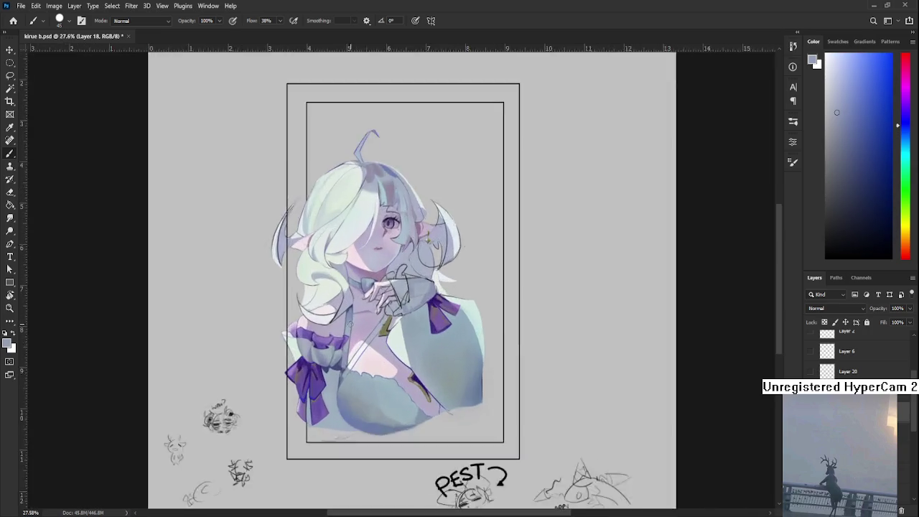
# Zoom in on the hand and dab pale lavender-grey tones sampled from hand and sleeve onto the cuff
pyautogui.scroll(3, 388, 388)
pyautogui.scroll(1, 410, 394)
pyautogui.scroll(1, 306, 327)
pyautogui.scroll(1, 324, 341)
pyautogui.keyDown('alt'); pyautogui.click(327, 354); pyautogui.keyUp('alt')
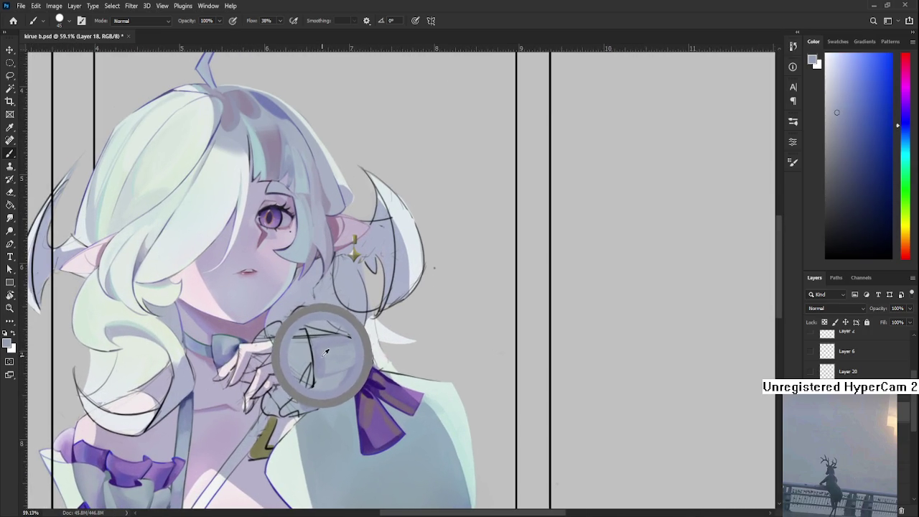
pyautogui.moveTo(327, 354); pyautogui.dragTo(320, 349)
pyautogui.keyDown('alt'); pyautogui.click(349, 358); pyautogui.keyUp('alt')
pyautogui.keyDown('alt'); pyautogui.click(334, 353); pyautogui.keyUp('alt')
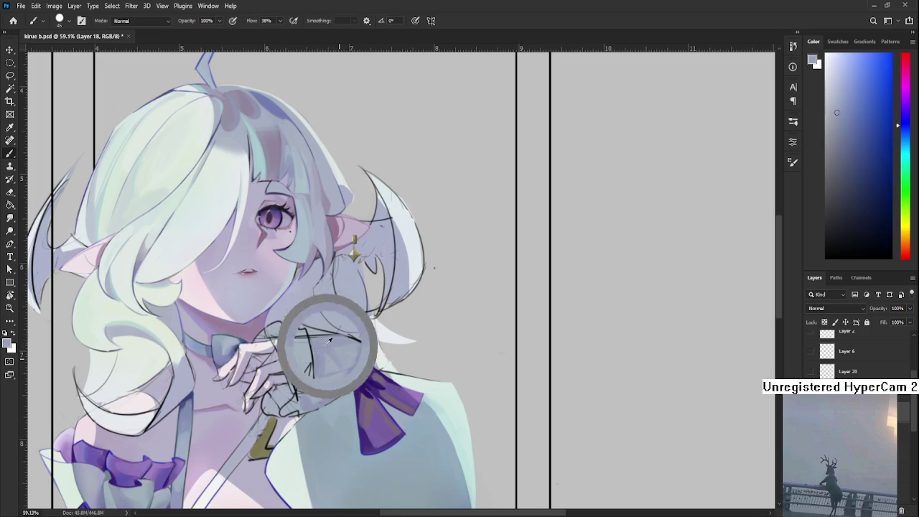
pyautogui.keyDown('alt'); pyautogui.click(345, 349); pyautogui.keyUp('alt')
pyautogui.keyDown('alt'); pyautogui.click(362, 359); pyautogui.keyUp('alt')
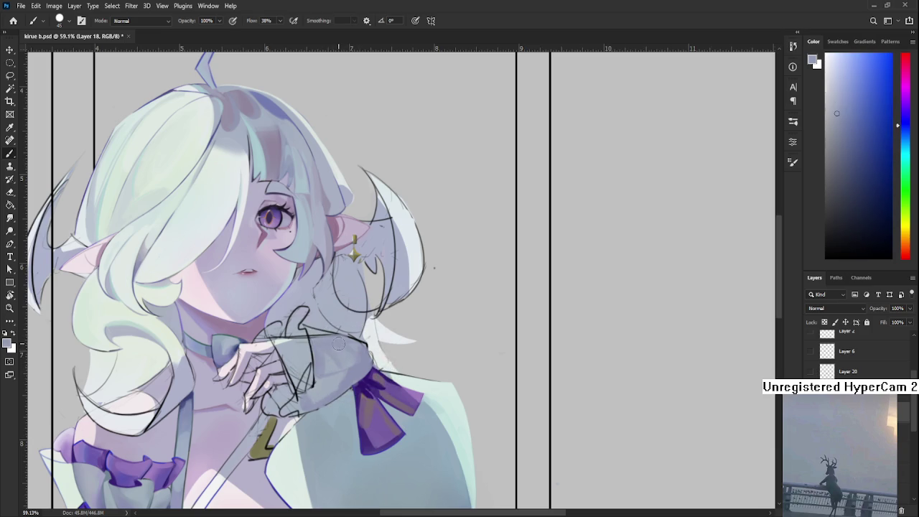
pyautogui.keyDown('alt'); pyautogui.click(353, 346); pyautogui.keyUp('alt')
pyautogui.keyDown('alt'); pyautogui.click(365, 352); pyautogui.keyUp('alt')
pyautogui.scroll(3, 351, 408)
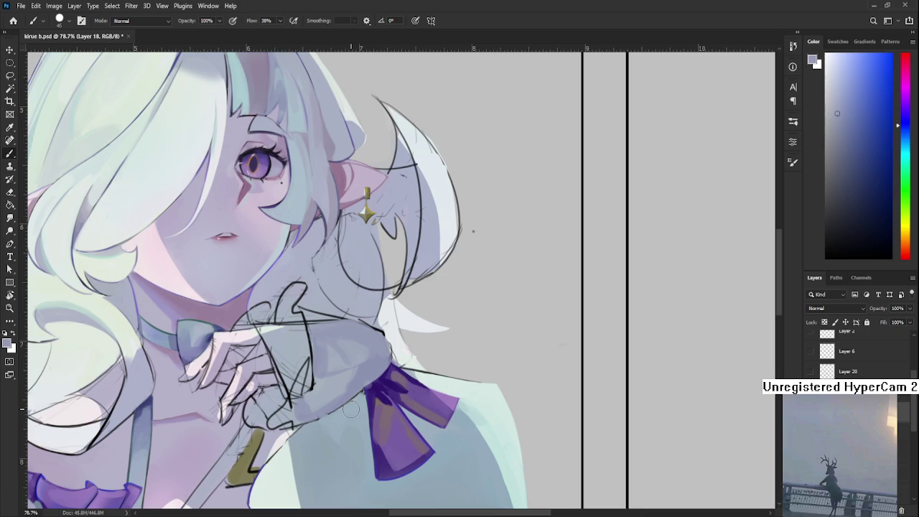
# Sample several grey-blue and shadow shades from the sleeve cuff around the hand
pyautogui.keyDown('alt'); pyautogui.click(345, 325); pyautogui.keyUp('alt')
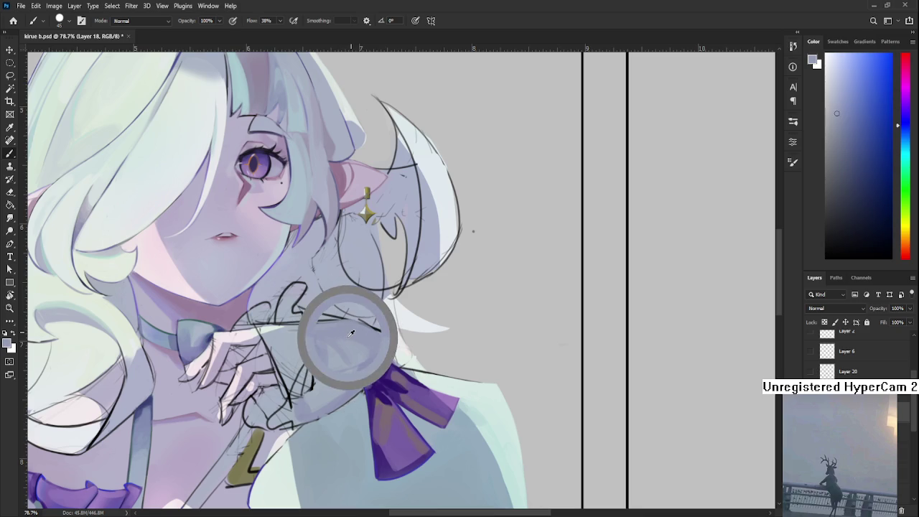
pyautogui.keyDown('alt'); pyautogui.click(349, 340); pyautogui.keyUp('alt')
pyautogui.keyDown('alt'); pyautogui.click(336, 355); pyautogui.keyUp('alt')
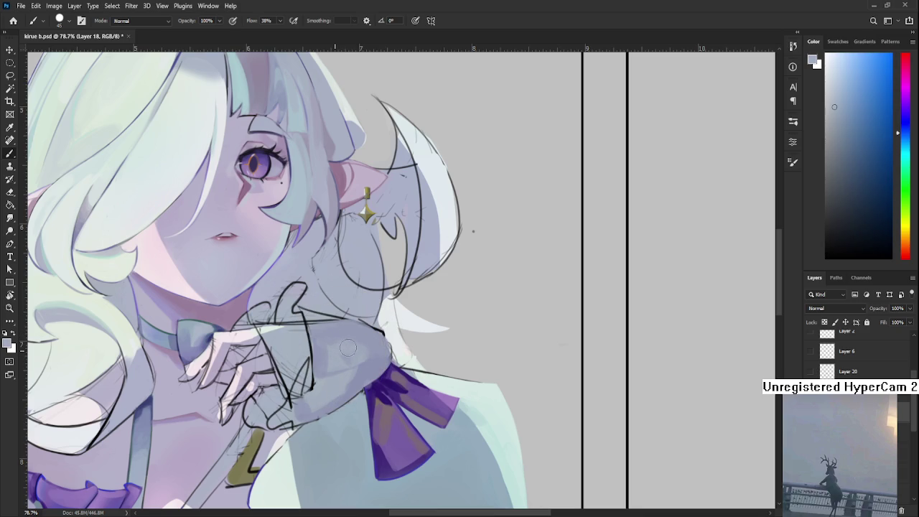
pyautogui.keyDown('alt'); pyautogui.click(344, 352); pyautogui.keyUp('alt')
pyautogui.keyDown('alt'); pyautogui.click(356, 336); pyautogui.keyUp('alt')
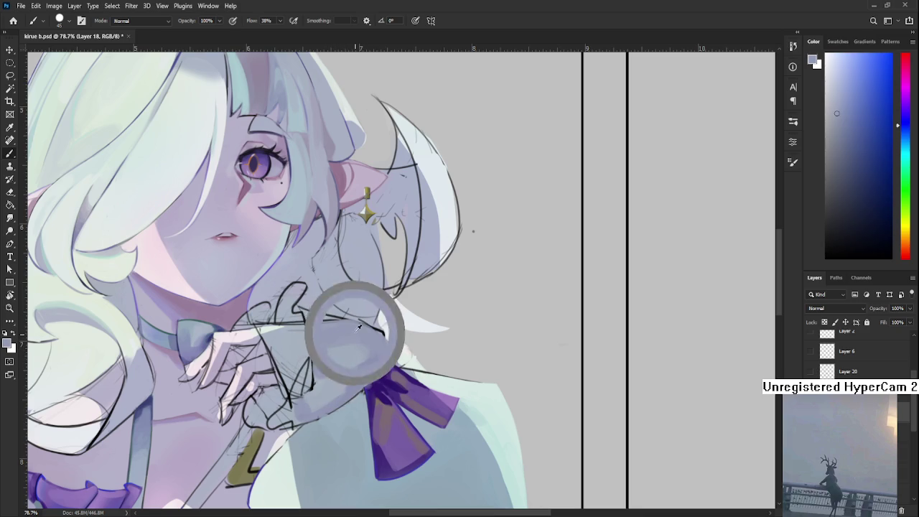
pyautogui.keyDown('alt'); pyautogui.click(372, 348); pyautogui.keyUp('alt')
pyautogui.keyDown('alt'); pyautogui.click(374, 349); pyautogui.keyUp('alt')
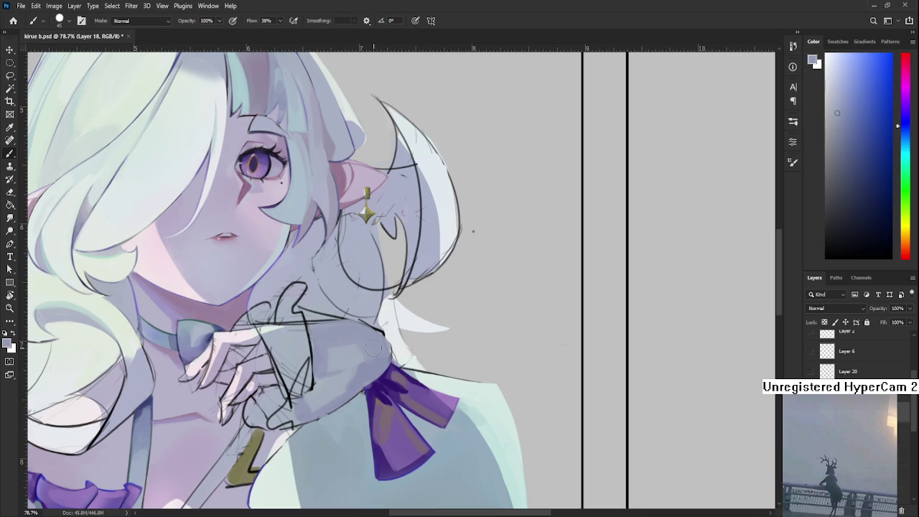
# Brush a first grey-blue shading stroke down the sleeve cuff
pyautogui.scroll(-3, 373, 348)
pyautogui.scroll(-1, 373, 348)
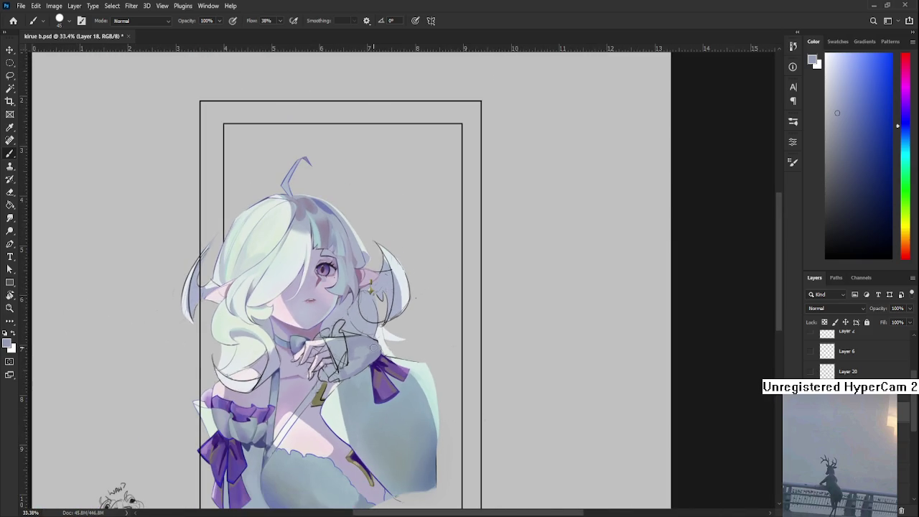
pyautogui.scroll(1, 373, 348)
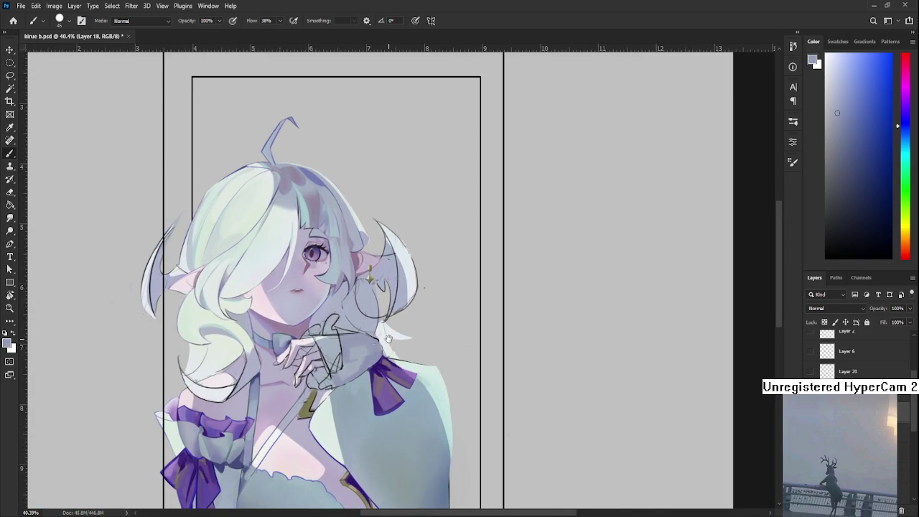
pyautogui.moveTo(373, 348); pyautogui.dragTo(373, 323)
pyautogui.keyDown('alt'); pyautogui.click(350, 328); pyautogui.keyUp('alt')
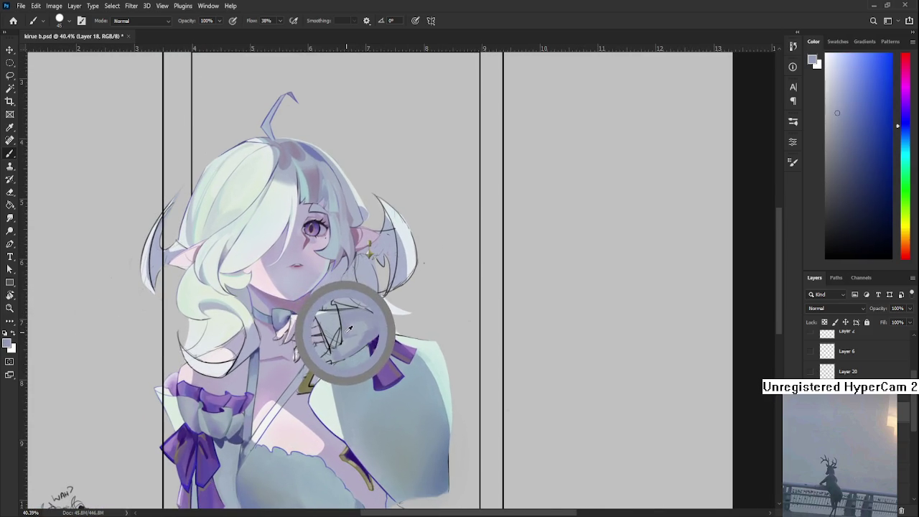
pyautogui.moveTo(350, 328); pyautogui.dragTo(347, 342)
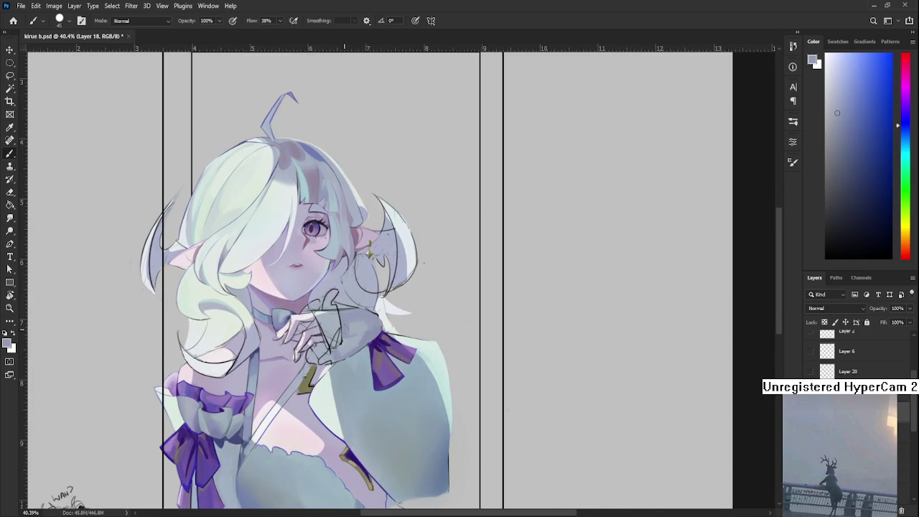
# Dab freshly sampled cuff shades, including a lighter tone, onto the sleeve cuff
pyautogui.keyDown('alt'); pyautogui.click(345, 345); pyautogui.keyUp('alt')
pyautogui.keyDown('alt'); pyautogui.click(348, 339); pyautogui.keyUp('alt')
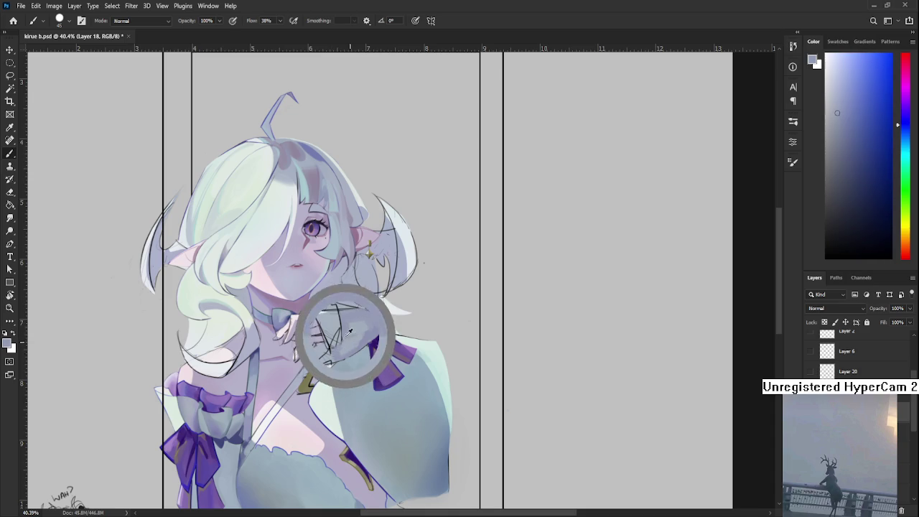
pyautogui.keyDown('alt'); pyautogui.click(352, 342); pyautogui.keyUp('alt')
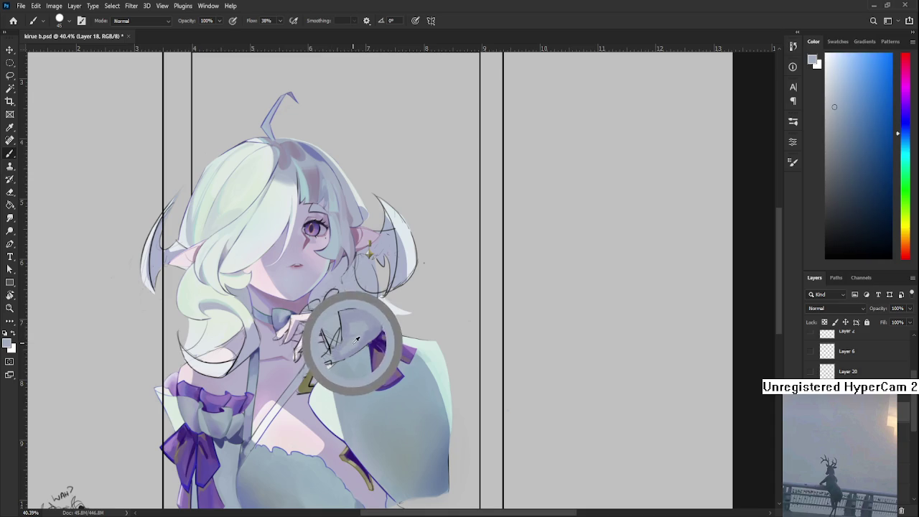
pyautogui.keyDown('alt'); pyautogui.click(354, 339); pyautogui.keyUp('alt')
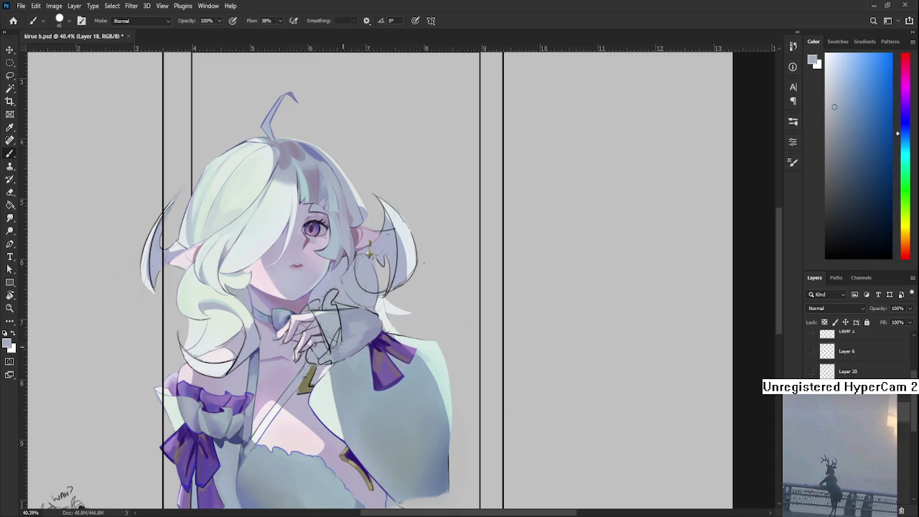
pyautogui.keyDown('alt'); pyautogui.click(337, 352); pyautogui.keyUp('alt')
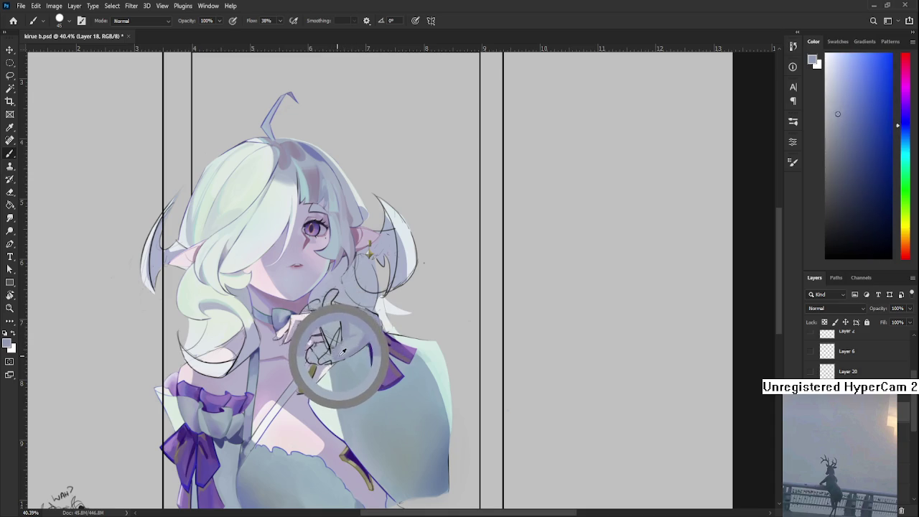
pyautogui.moveTo(341, 350); pyautogui.dragTo(341, 349)
pyautogui.keyDown('alt'); pyautogui.click(340, 350); pyautogui.keyUp('alt')
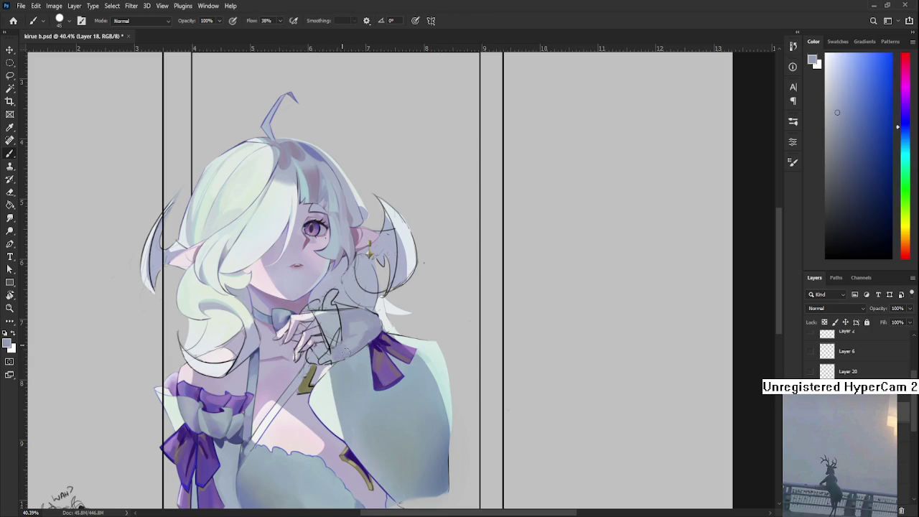
# Paint shadow strokes down the cuff toward the hand with resampled tones
pyautogui.keyDown('alt'); pyautogui.click(362, 338); pyautogui.keyUp('alt')
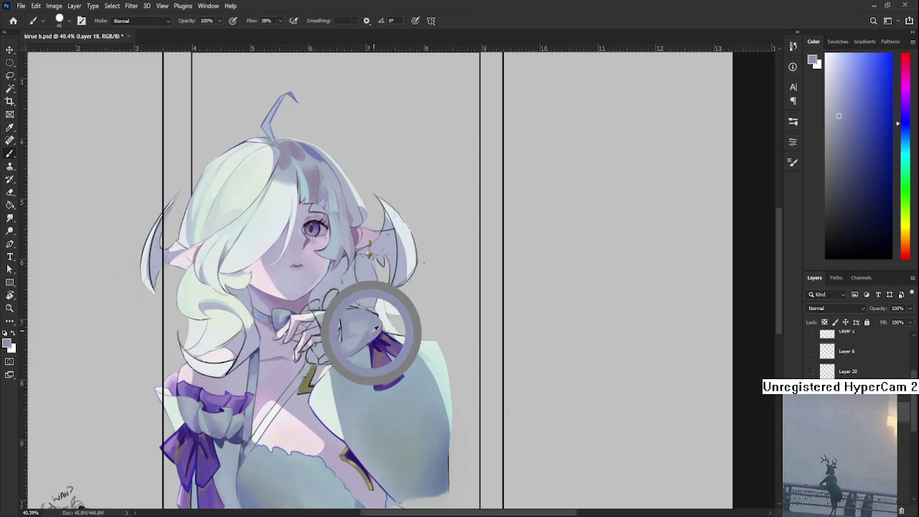
pyautogui.moveTo(372, 329); pyautogui.dragTo(363, 335)
pyautogui.keyDown('alt'); pyautogui.click(361, 336); pyautogui.keyUp('alt')
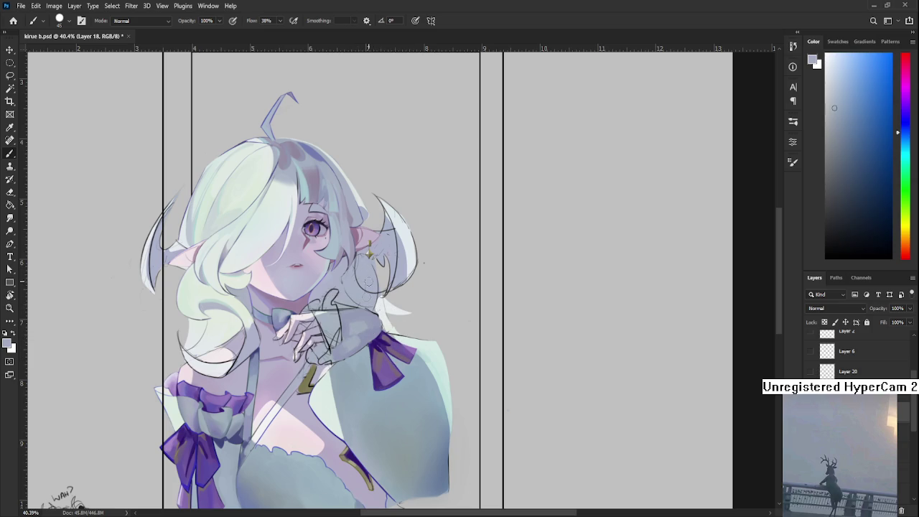
pyautogui.moveTo(369, 283); pyautogui.dragTo(357, 334)
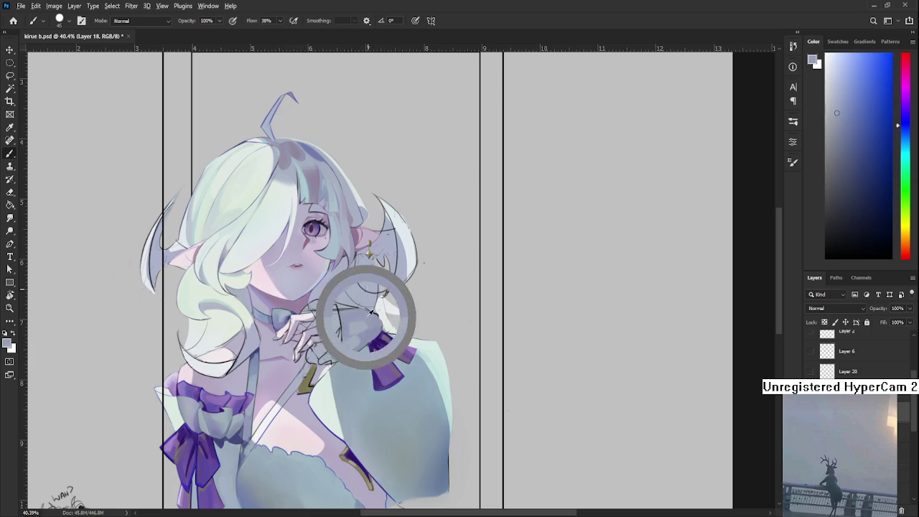
pyautogui.keyDown('alt'); pyautogui.click(359, 328); pyautogui.keyUp('alt')
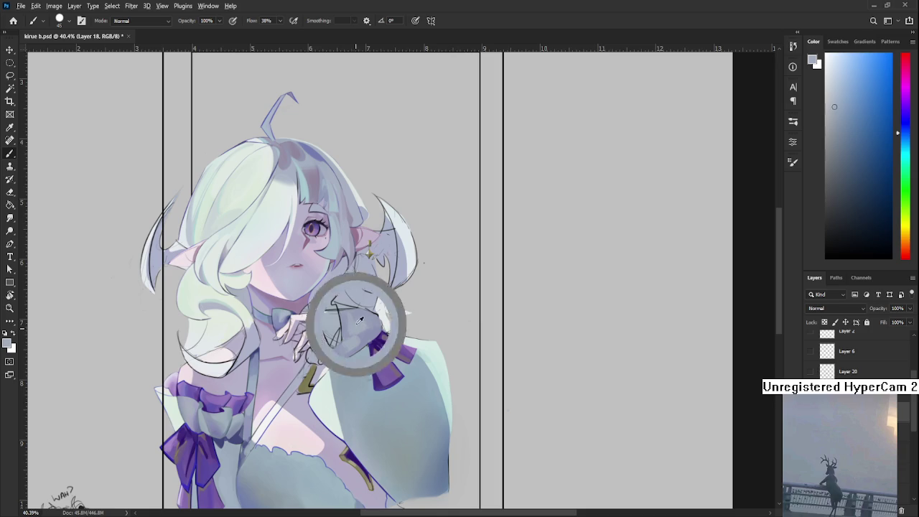
pyautogui.keyDown('alt'); pyautogui.click(361, 320); pyautogui.keyUp('alt')
pyautogui.keyDown('alt'); pyautogui.click(367, 316); pyautogui.keyUp('alt')
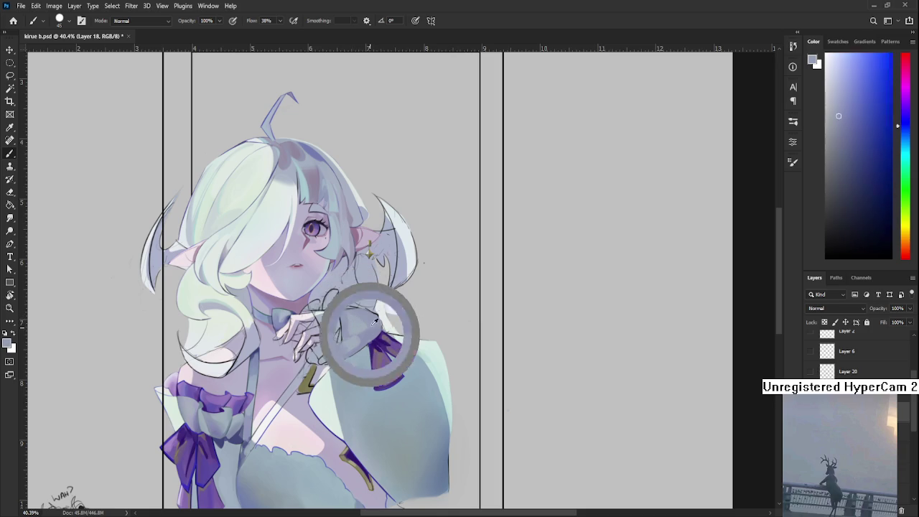
# Shift, zoom and tilt the canvas view around the cuff for easier painting
pyautogui.moveTo(370, 344); pyautogui.dragTo(375, 322)
pyautogui.scroll(-1, 373, 322)
pyautogui.scroll(-1, 372, 323)
pyautogui.scroll(1, 383, 321)
pyautogui.scroll(1, 384, 321)
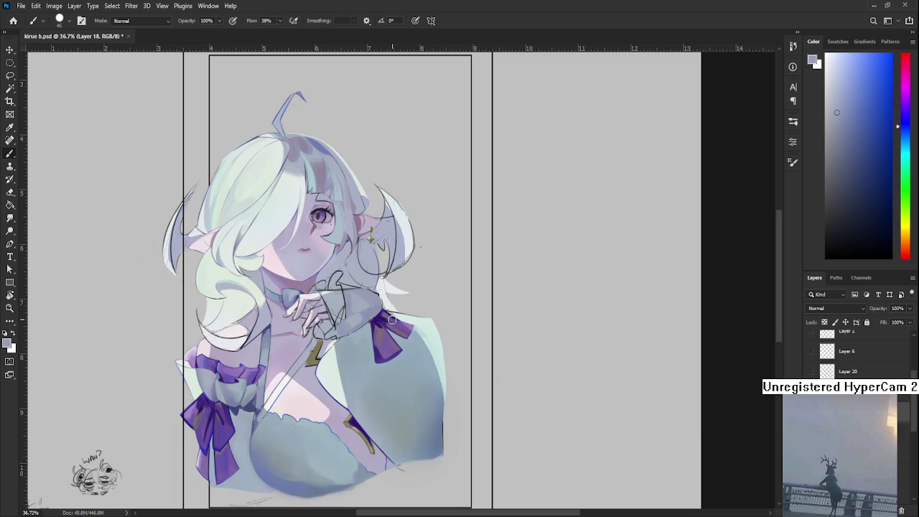
pyautogui.scroll(1, 392, 319)
pyautogui.scroll(1, 391, 319)
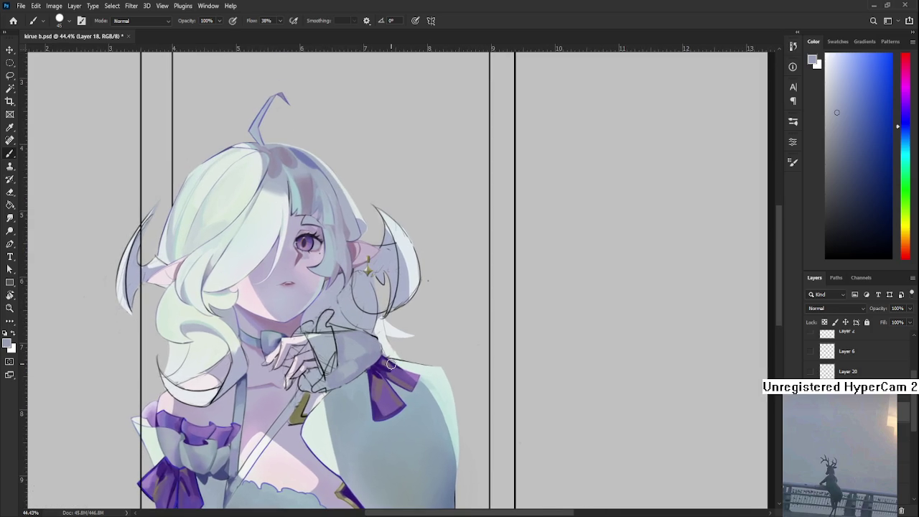
pyautogui.moveTo(388, 316); pyautogui.dragTo(317, 360)
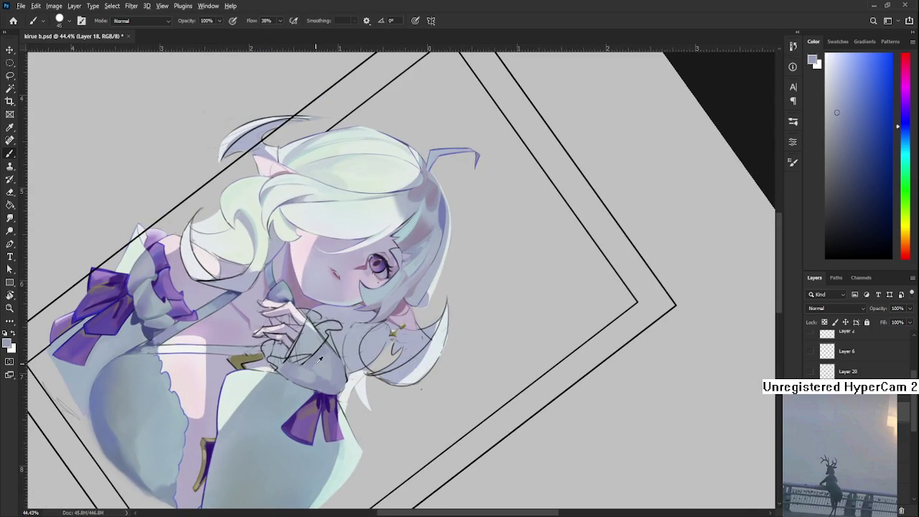
# Sample new shades from the cuff below the hand and rotate the view further
pyautogui.keyDown('alt'); pyautogui.click(316, 362); pyautogui.keyUp('alt')
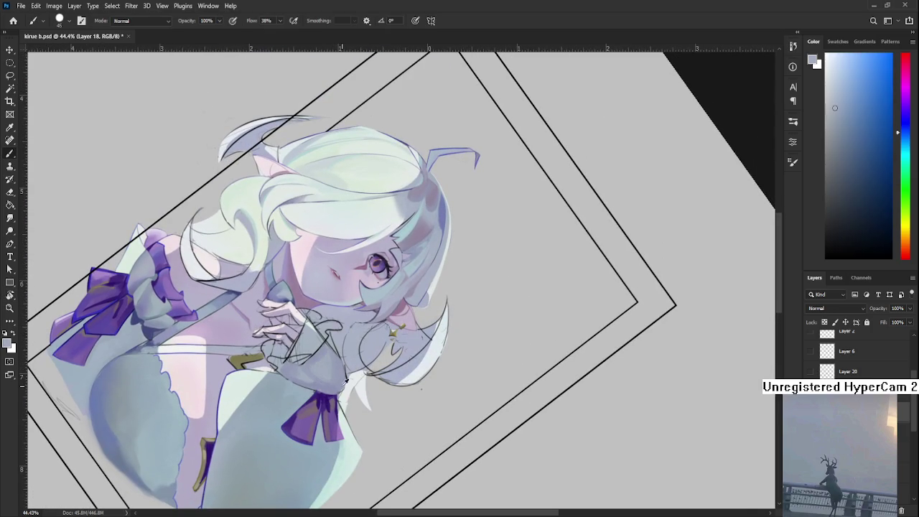
pyautogui.keyDown('alt'); pyautogui.click(327, 368); pyautogui.keyUp('alt')
pyautogui.keyDown('alt'); pyautogui.click(329, 366); pyautogui.keyUp('alt')
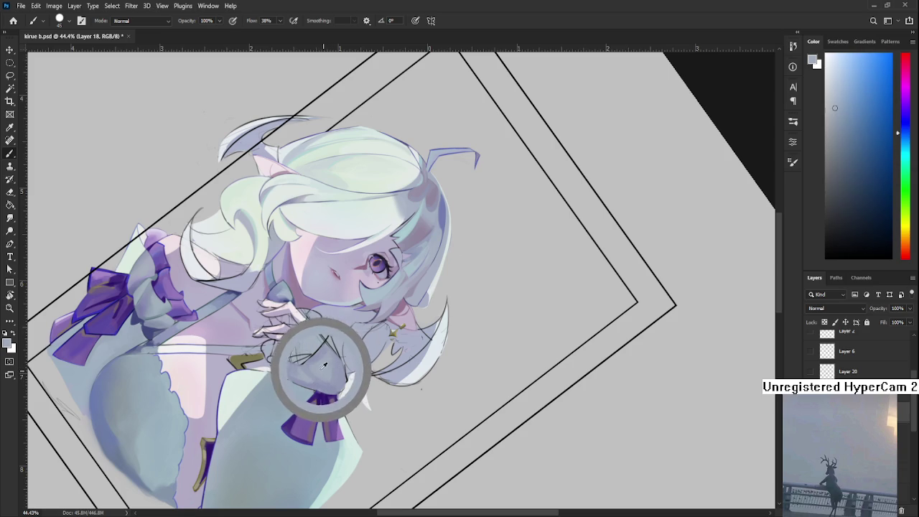
pyautogui.keyDown('alt'); pyautogui.click(330, 355); pyautogui.keyUp('alt')
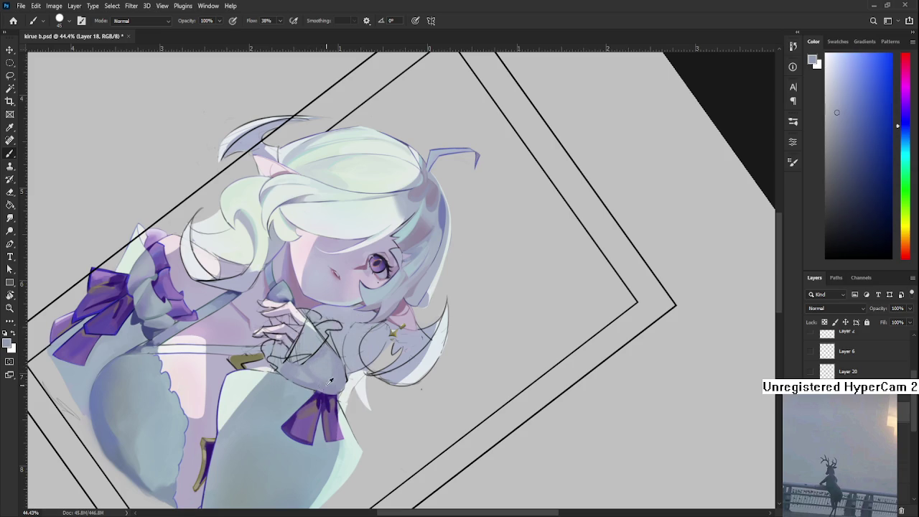
pyautogui.press('z')
pyautogui.press('b')
pyautogui.keyDown('alt'); pyautogui.click(327, 371); pyautogui.keyUp('alt')
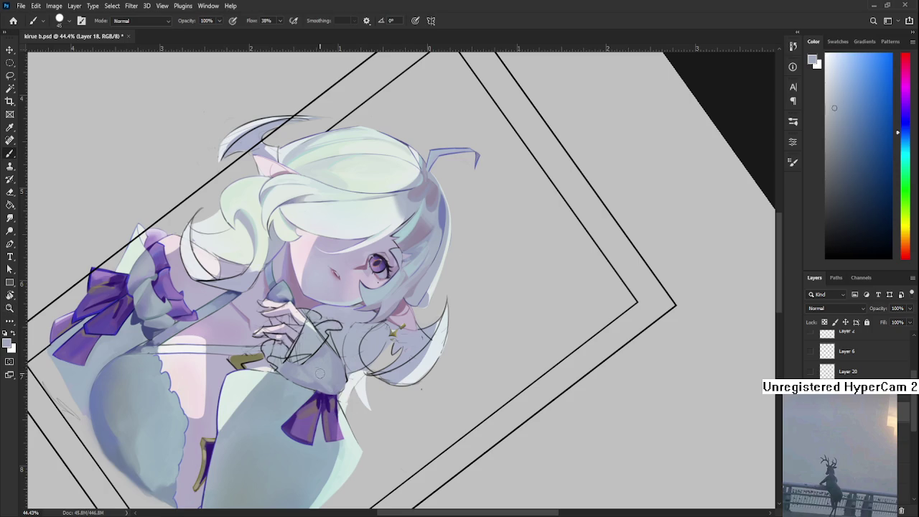
pyautogui.press('r')
pyautogui.moveTo(324, 366)
pyautogui.mouseDown()
pyautogui.moveTo(307, 397)
pyautogui.moveTo(388, 378)
pyautogui.mouseUp()
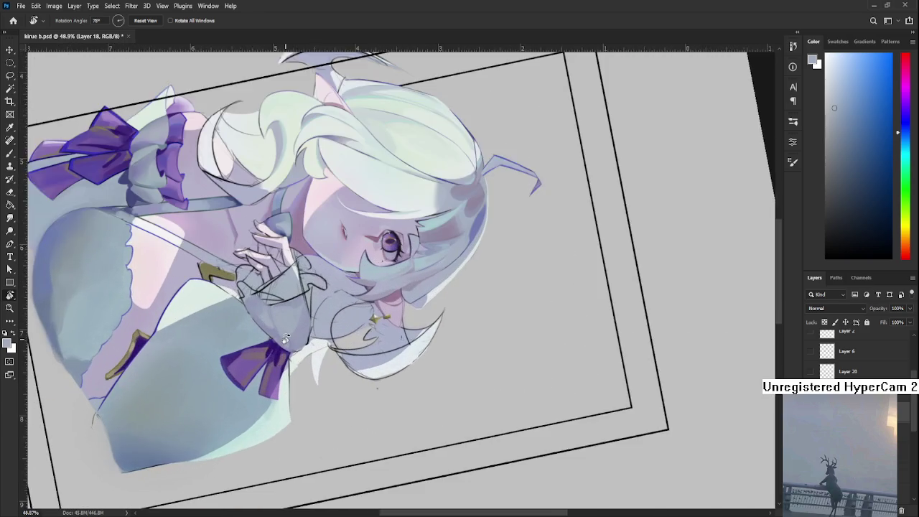
# Dab slightly darker sampled shades along the cuff's lower edge, then rotate the view upright
pyautogui.moveTo(389, 379)
pyautogui.mouseDown()
pyautogui.moveTo(284, 341)
pyautogui.moveTo(305, 369)
pyautogui.mouseUp()
pyautogui.press('b')
pyautogui.keyDown('alt'); pyautogui.click(305, 369); pyautogui.keyUp('alt')
pyautogui.keyDown('alt'); pyautogui.click(297, 376); pyautogui.keyUp('alt')
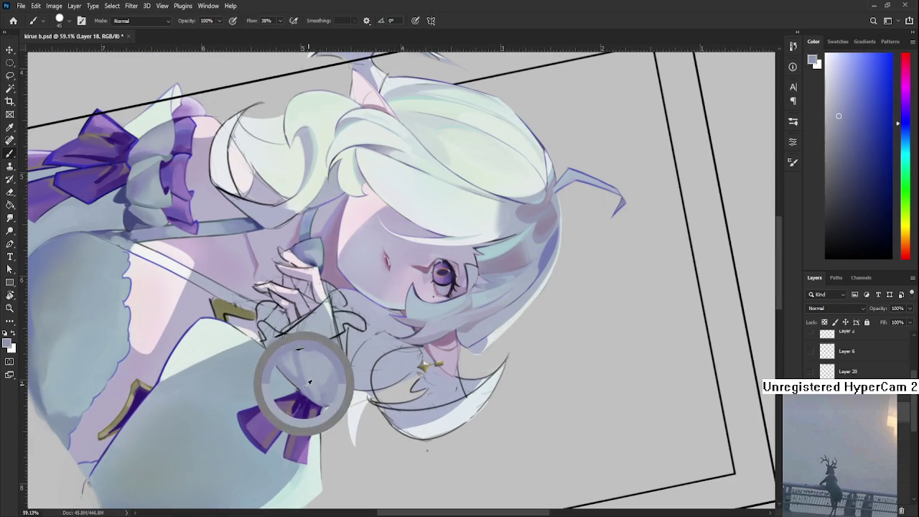
pyautogui.keyDown('alt'); pyautogui.click(295, 353); pyautogui.keyUp('alt')
pyautogui.keyDown('alt'); pyautogui.click(297, 373); pyautogui.keyUp('alt')
pyautogui.keyDown('alt'); pyautogui.click(314, 396); pyautogui.keyUp('alt')
pyautogui.keyDown('alt'); pyautogui.click(296, 366); pyautogui.keyUp('alt')
pyautogui.moveTo(306, 400); pyautogui.dragTo(343, 362)
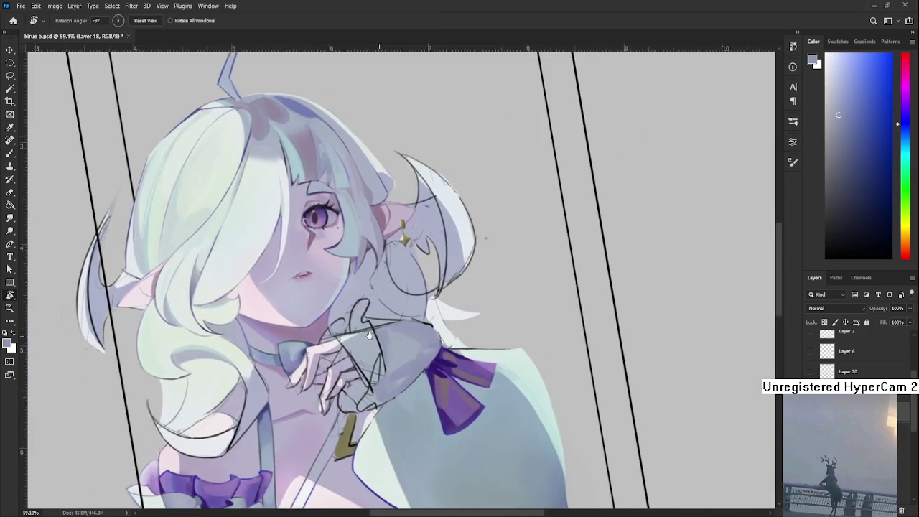
pyautogui.scroll(-2, 344, 362)
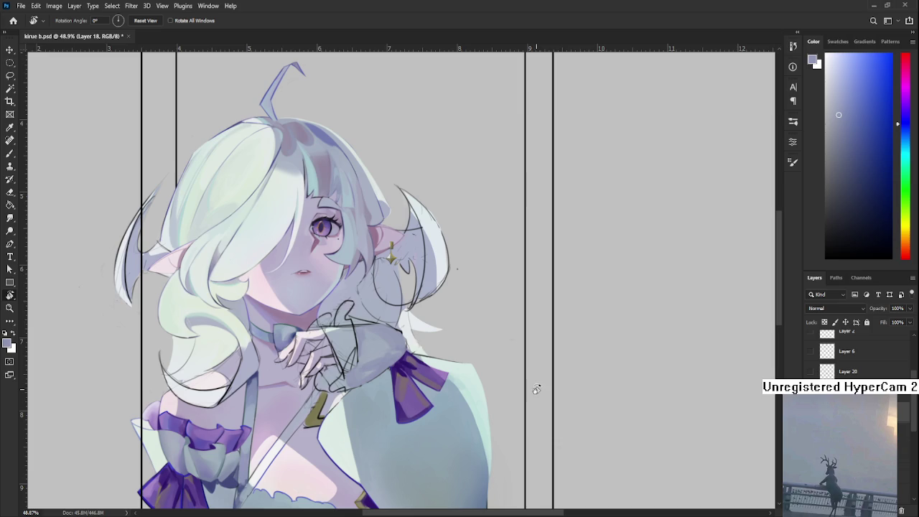
# Zoom out from about 115% toward 59% and recentre the view on the chest
pyautogui.scroll(-3, 532, 386)
pyautogui.scroll(1, 531, 385)
pyautogui.scroll(2, 436, 481)
pyautogui.moveTo(437, 480)
pyautogui.mouseDown()
pyautogui.moveTo(390, 308)
pyautogui.moveTo(371, 424)
pyautogui.mouseUp()
pyautogui.moveTo(312, 307); pyautogui.dragTo(330, 307)
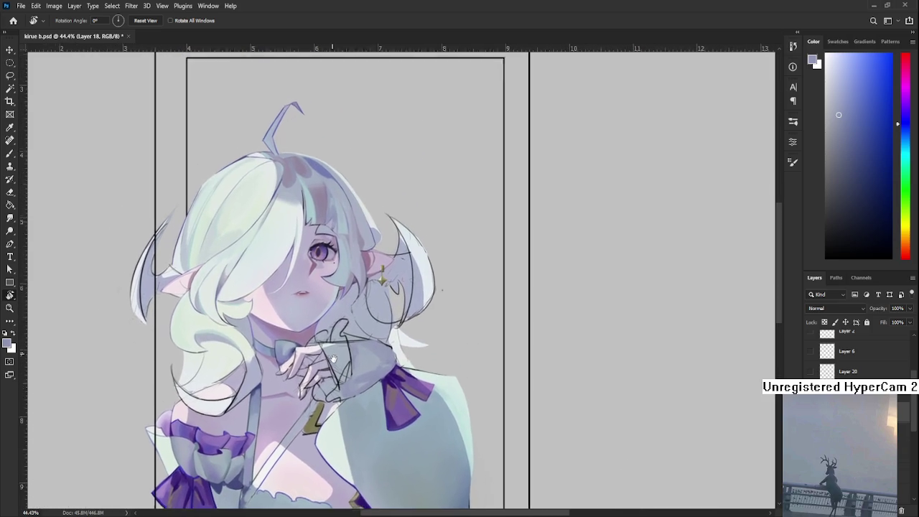
pyautogui.scroll(2, 402, 388)
pyautogui.scroll(2, 404, 400)
pyautogui.scroll(2, 415, 386)
pyautogui.scroll(-2, 414, 386)
pyautogui.scroll(-1, 304, 435)
pyautogui.scroll(-1, 452, 355)
pyautogui.scroll(1, 367, 388)
pyautogui.scroll(1, 367, 387)
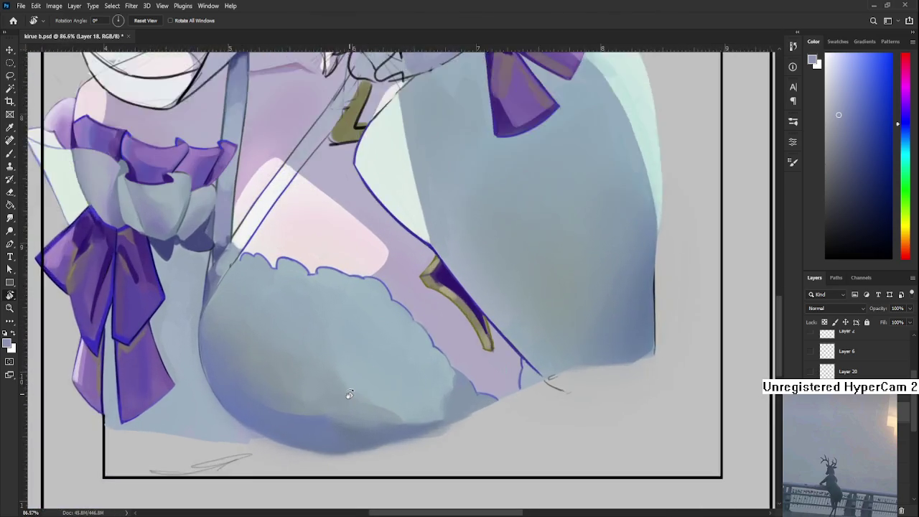
pyautogui.scroll(1, 349, 394)
pyautogui.scroll(-1, 351, 389)
pyautogui.scroll(-1, 349, 383)
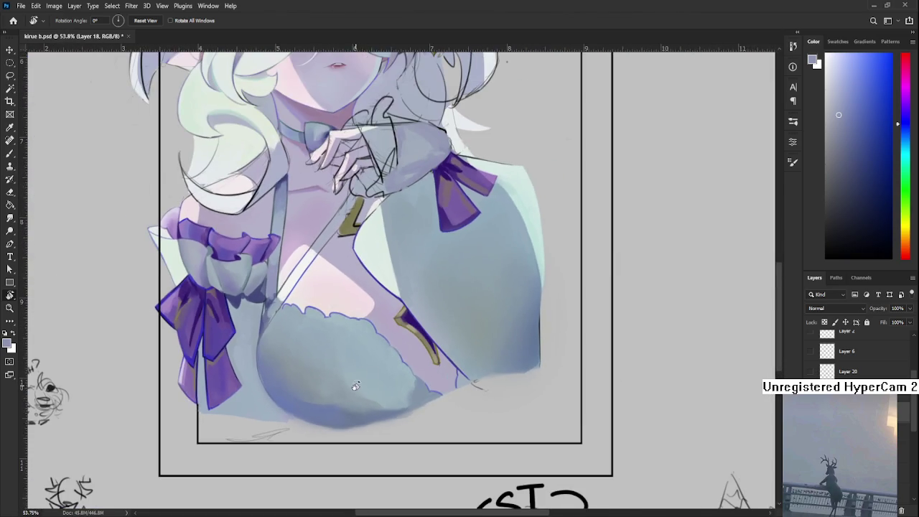
# Rotate the canvas view sideways, adjust zoom, then turn it back toward upright
pyautogui.moveTo(420, 417); pyautogui.dragTo(309, 363)
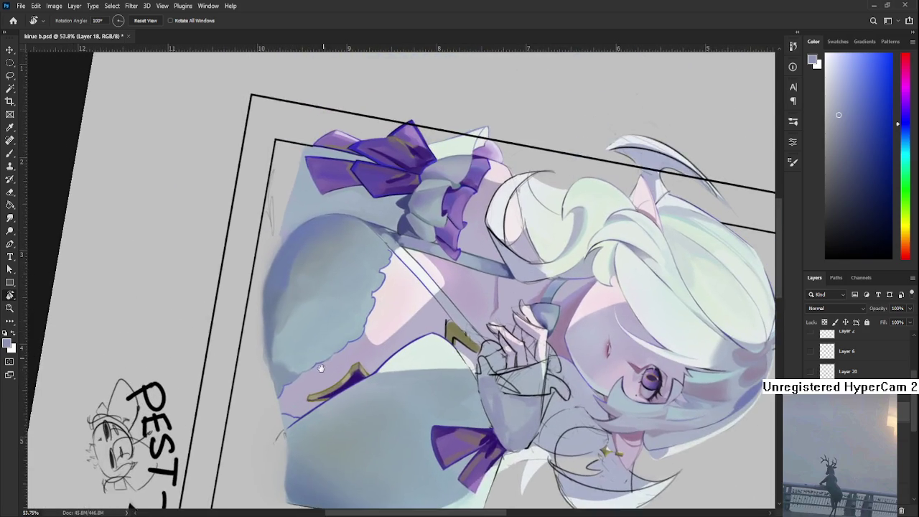
pyautogui.scroll(1, 263, 362)
pyautogui.scroll(1, 263, 361)
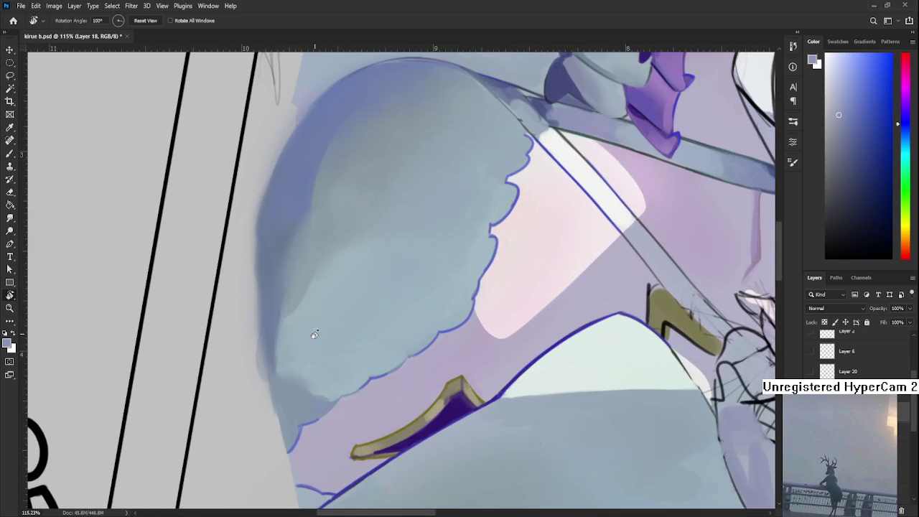
pyautogui.scroll(-1, 316, 332)
pyautogui.scroll(-2, 321, 332)
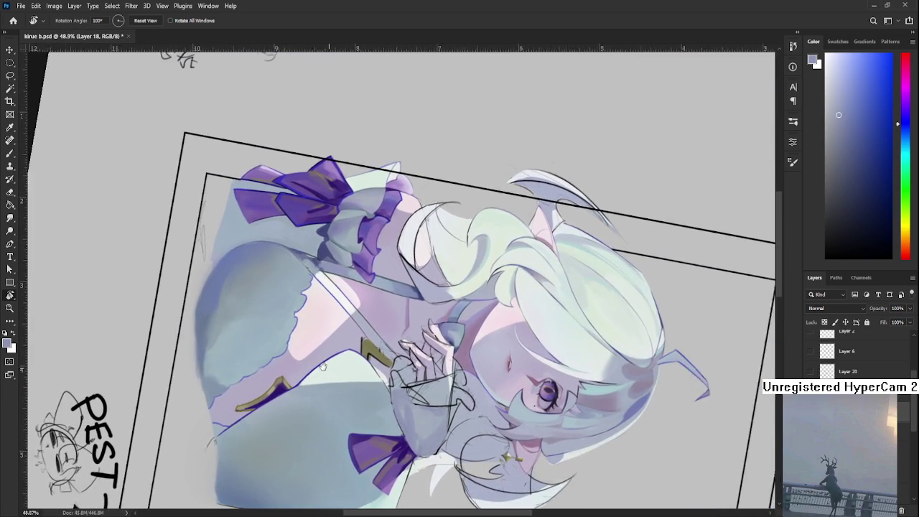
pyautogui.moveTo(323, 367)
pyautogui.mouseDown()
pyautogui.moveTo(440, 373)
pyautogui.moveTo(314, 449)
pyautogui.mouseUp()
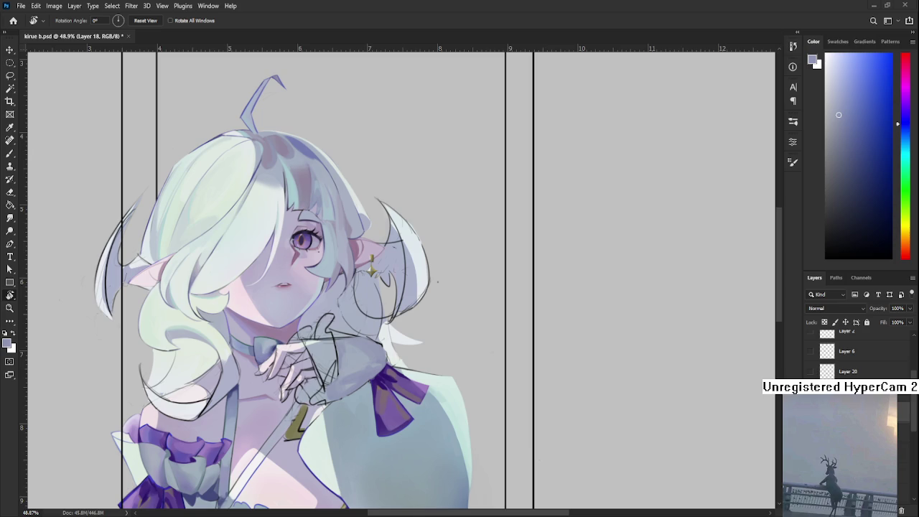
# Drag with the Rotate View tool to bring the canvas angle back to 0°
pyautogui.moveTo(438, 281); pyautogui.dragTo(330, 359)
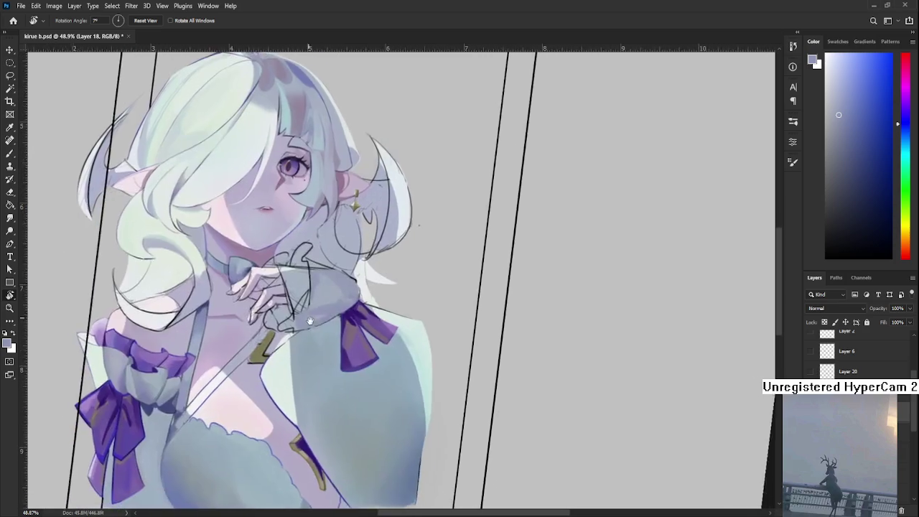
# With the Brush, sample bluish-grey tones from the hair, chest and sleeve
pyautogui.press('b')
pyautogui.keyDown('alt'); pyautogui.click(329, 325); pyautogui.keyUp('alt')
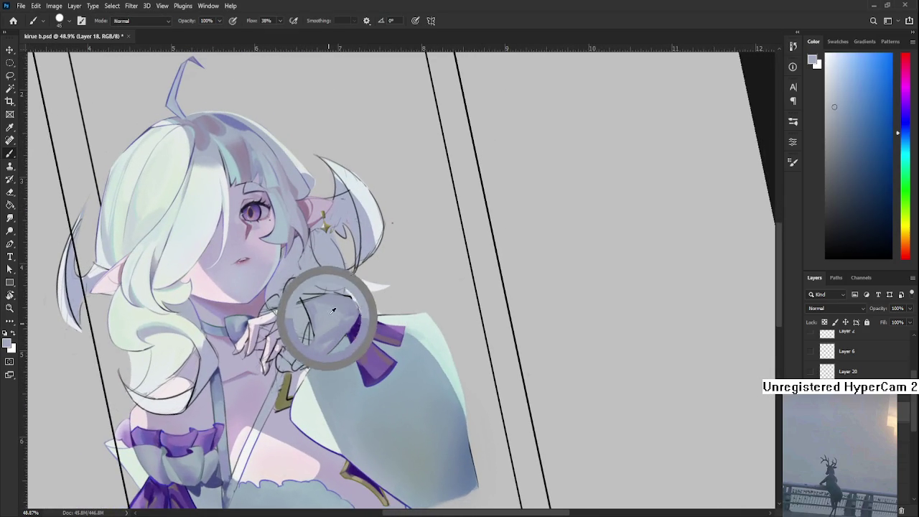
pyautogui.keyDown('alt'); pyautogui.click(249, 427); pyautogui.keyUp('alt')
pyautogui.moveTo(249, 428); pyautogui.dragTo(213, 467)
pyautogui.moveTo(344, 333); pyautogui.dragTo(325, 347)
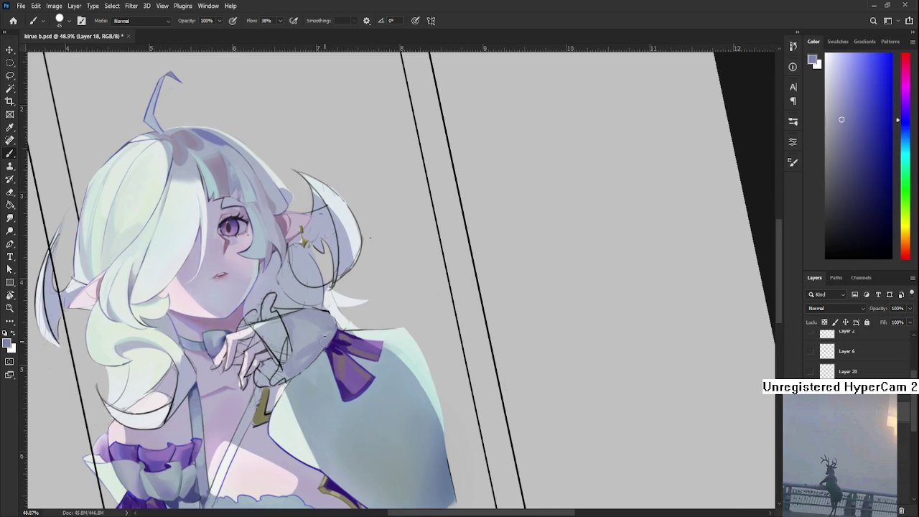
pyautogui.keyDown('alt'); pyautogui.click(311, 349); pyautogui.keyUp('alt')
pyautogui.keyDown('alt'); pyautogui.click(315, 353); pyautogui.keyUp('alt')
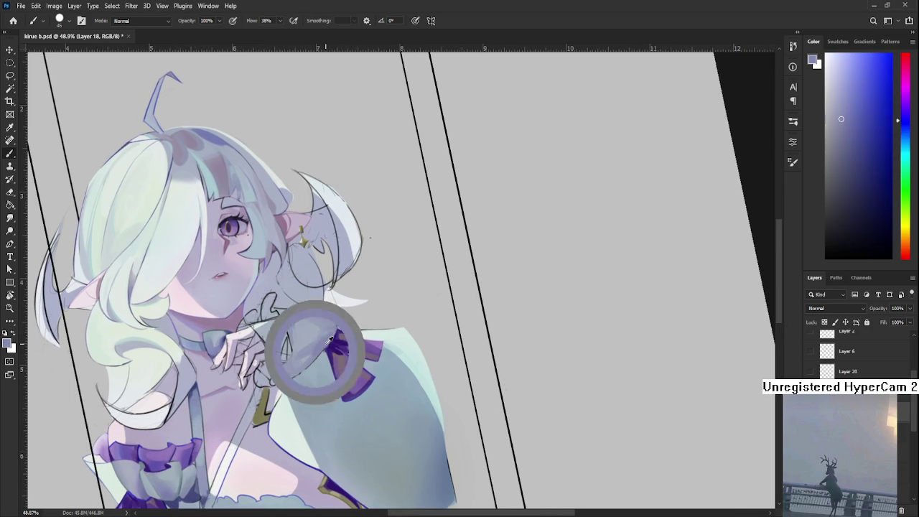
pyautogui.keyDown('alt'); pyautogui.click(330, 322); pyautogui.keyUp('alt')
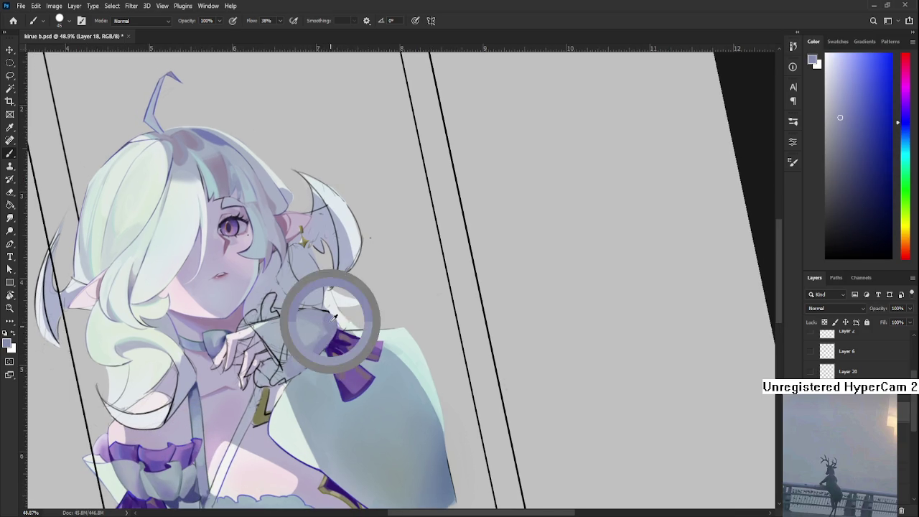
# Zoom to 71.5% and rotate the view to bring the hand and cuff within reach
pyautogui.scroll(-2, 347, 321)
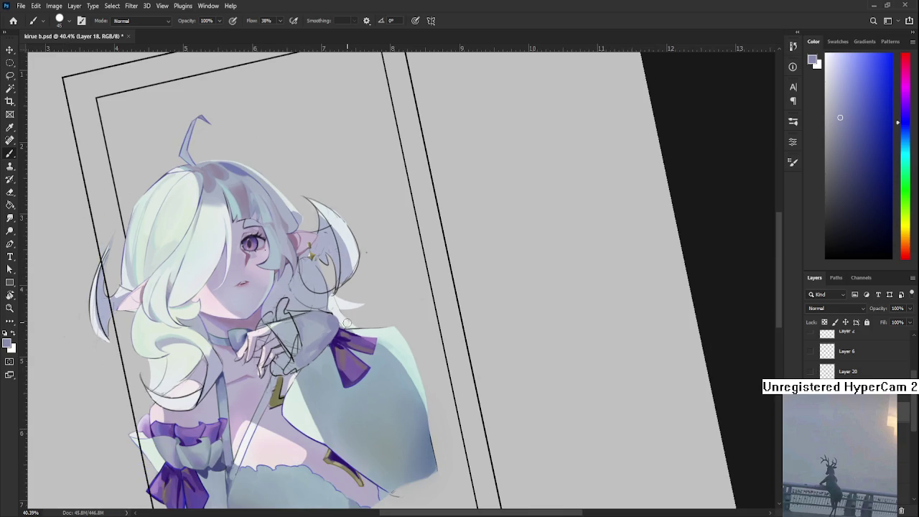
pyautogui.scroll(2, 347, 322)
pyautogui.scroll(2, 341, 336)
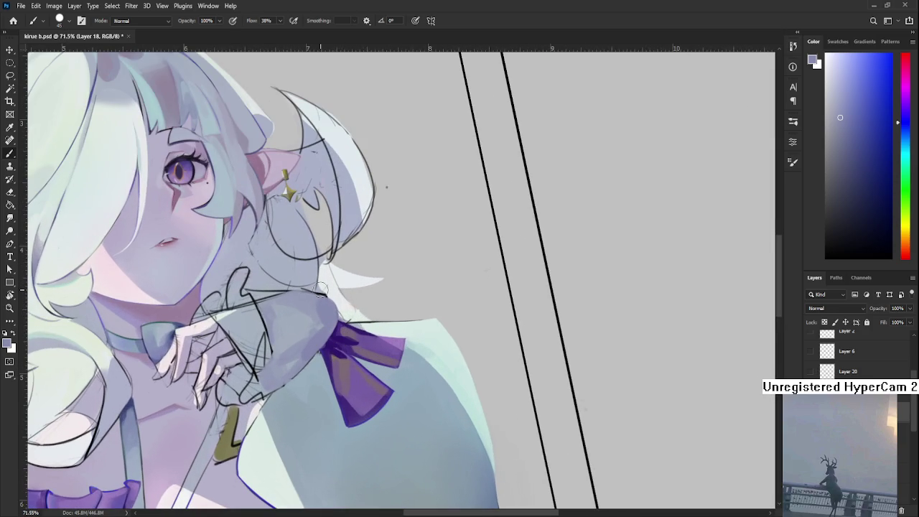
pyautogui.moveTo(288, 299); pyautogui.dragTo(275, 338)
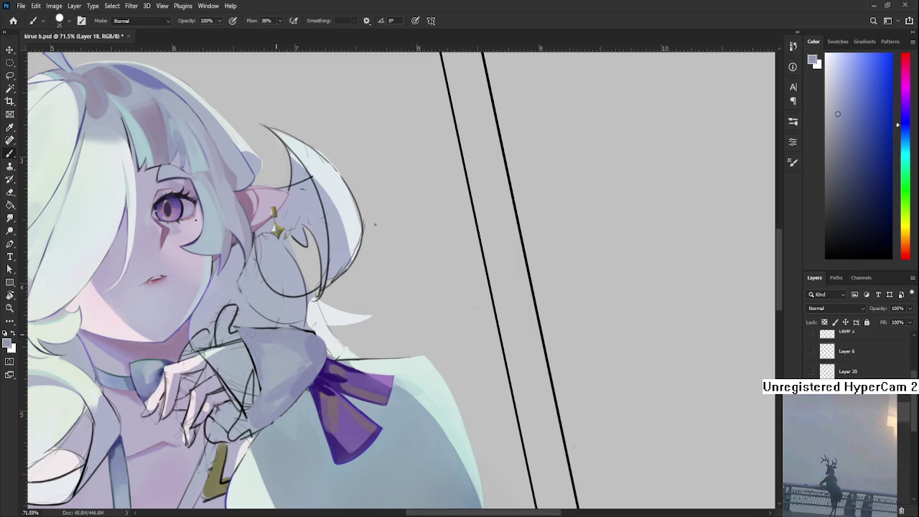
pyautogui.press('r')
pyautogui.moveTo(313, 317); pyautogui.dragTo(249, 365)
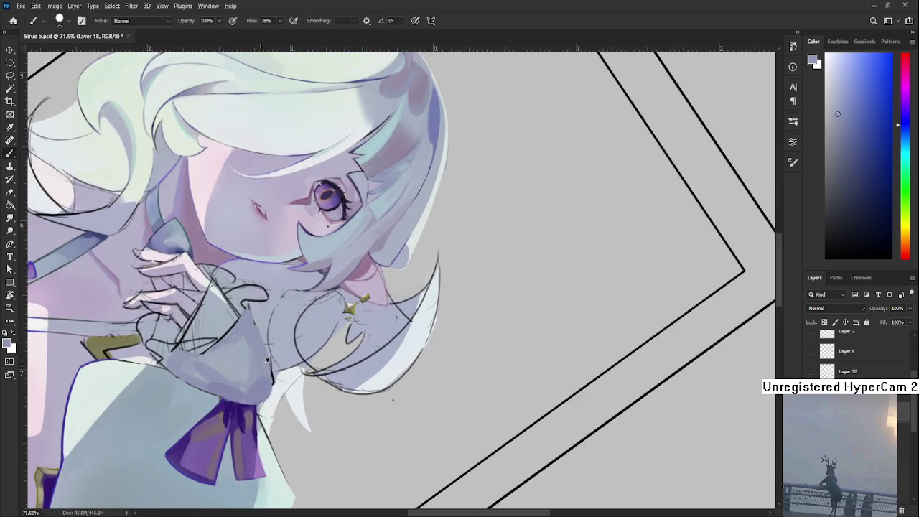
# Sample more colours around the sleeve cuff, then rotate the view nearly upright
pyautogui.keyDown('alt'); pyautogui.click(265, 361); pyautogui.keyUp('alt')
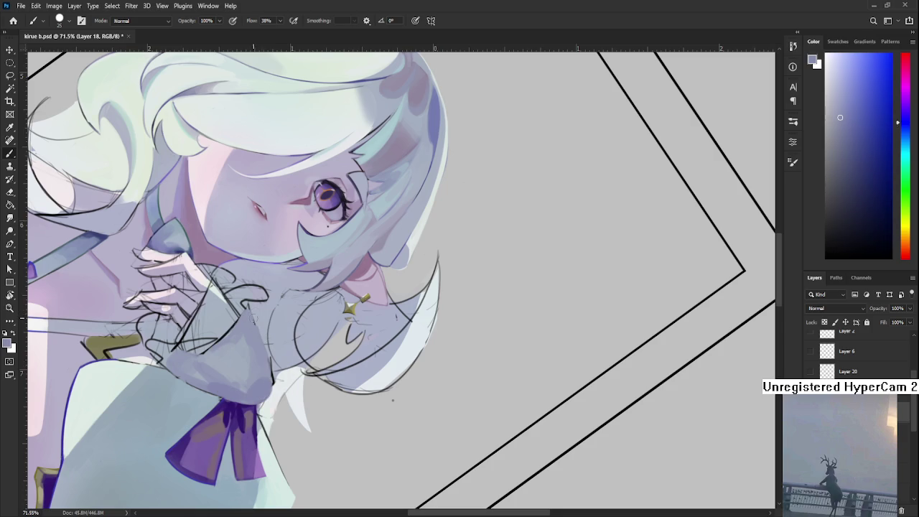
pyautogui.keyDown('alt'); pyautogui.click(242, 331); pyautogui.keyUp('alt')
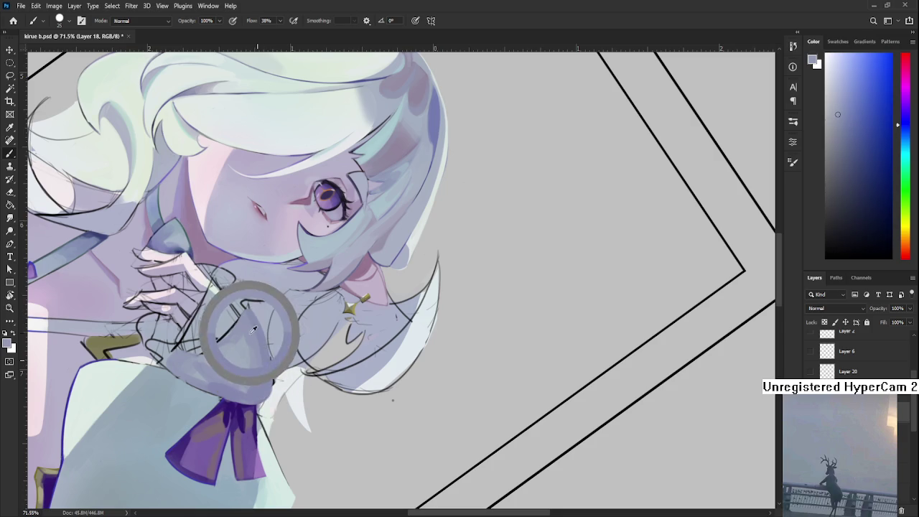
pyautogui.keyDown('alt'); pyautogui.click(255, 330); pyautogui.keyUp('alt')
pyautogui.keyDown('alt'); pyautogui.click(262, 344); pyautogui.keyUp('alt')
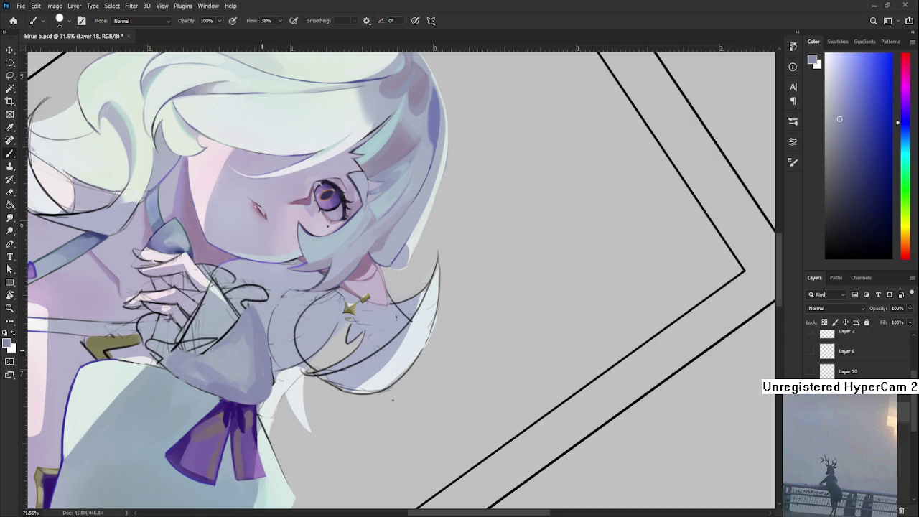
pyautogui.keyDown('alt'); pyautogui.click(258, 316); pyautogui.keyUp('alt')
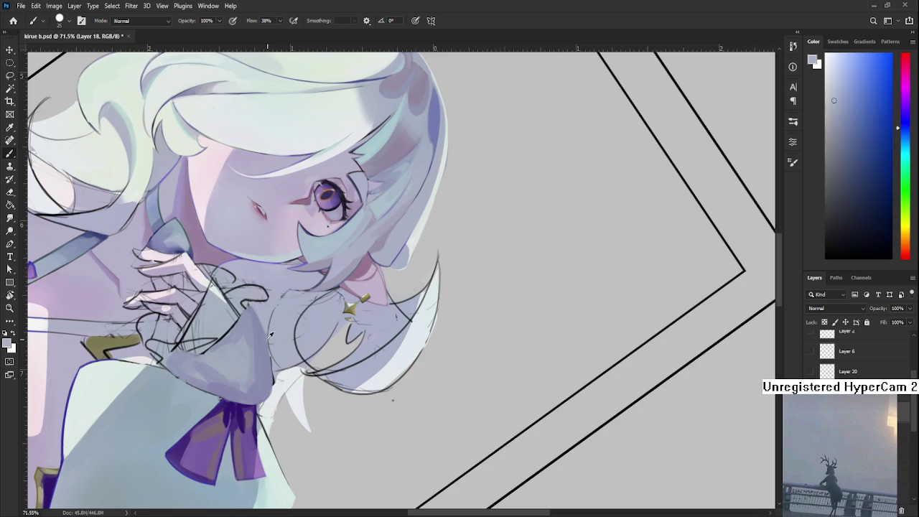
pyautogui.keyDown('alt'); pyautogui.click(263, 335); pyautogui.keyUp('alt')
pyautogui.press('r')
pyautogui.moveTo(270, 287); pyautogui.dragTo(417, 359)
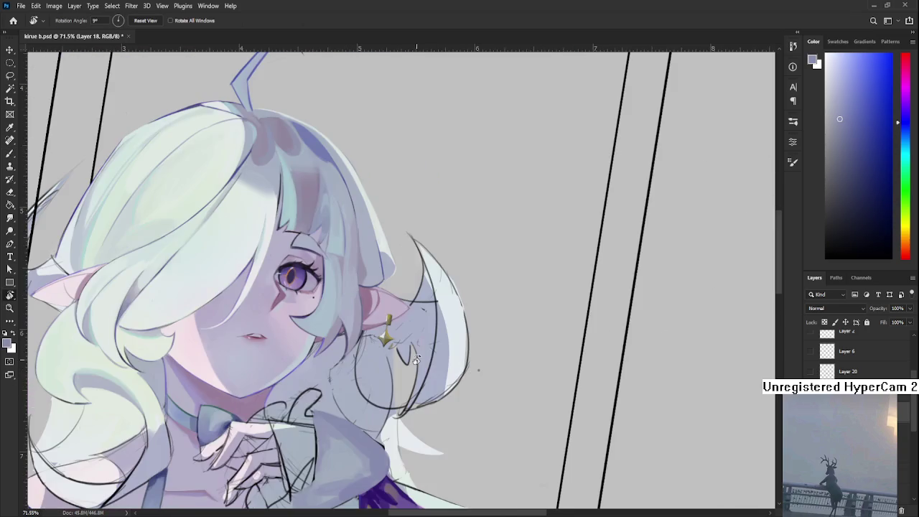
# Reset the rotation with Esc and zoom to 78.7% on the hand and sleeve cuff
pyautogui.scroll(-5, 415, 359)
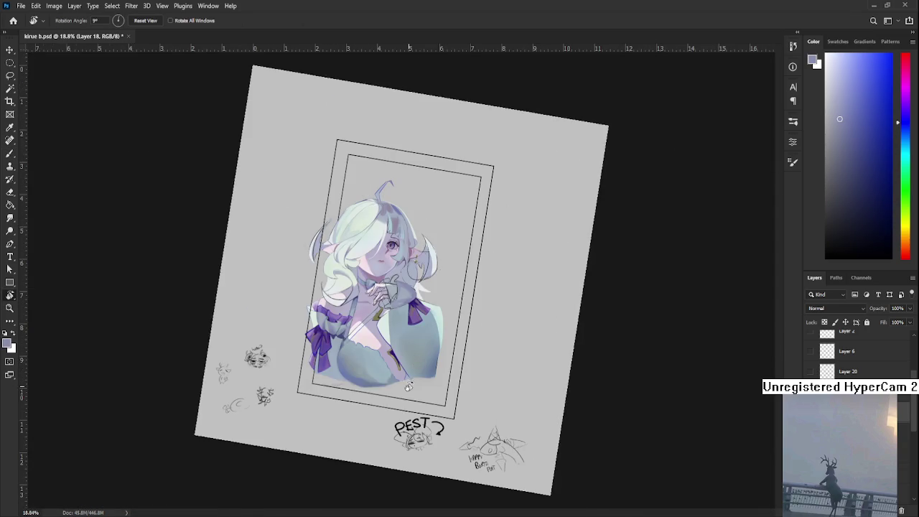
pyautogui.press('Escape')
pyautogui.scroll(1, 437, 383)
pyautogui.scroll(1, 410, 375)
pyautogui.scroll(1, 369, 379)
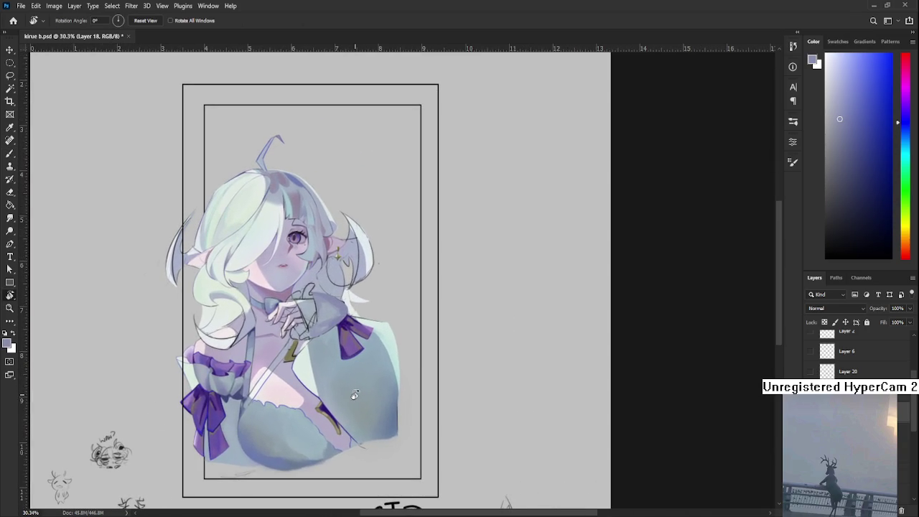
pyautogui.scroll(1, 337, 342)
pyautogui.scroll(1, 316, 324)
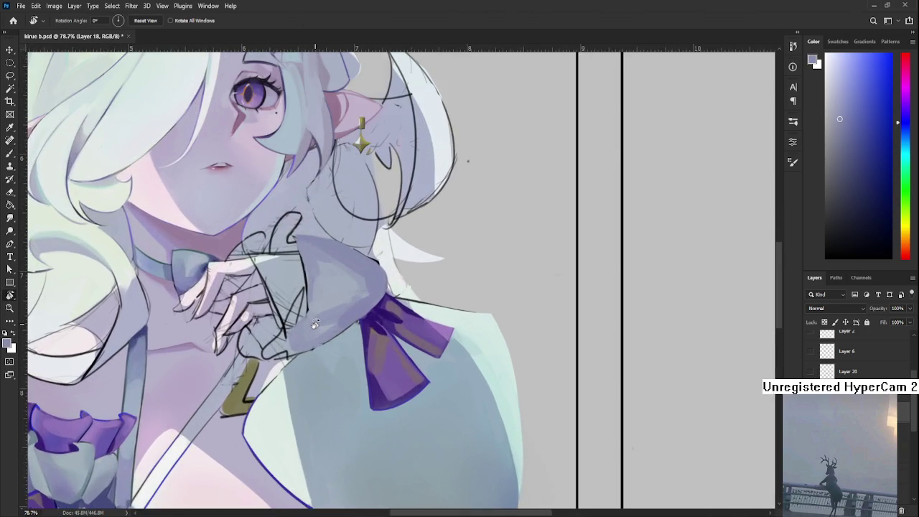
pyautogui.scroll(1, 305, 330)
pyautogui.moveTo(301, 334); pyautogui.dragTo(253, 357)
pyautogui.keyDown('alt'); pyautogui.click(252, 373); pyautogui.keyUp('alt')
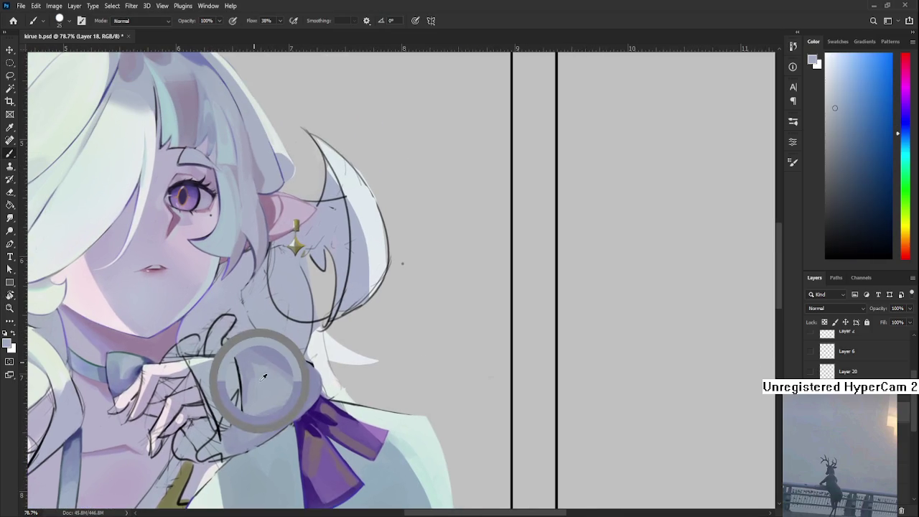
# Shrink the brush with [ and paint lighter grey strokes on the sleeve cuff
pyautogui.press('[')
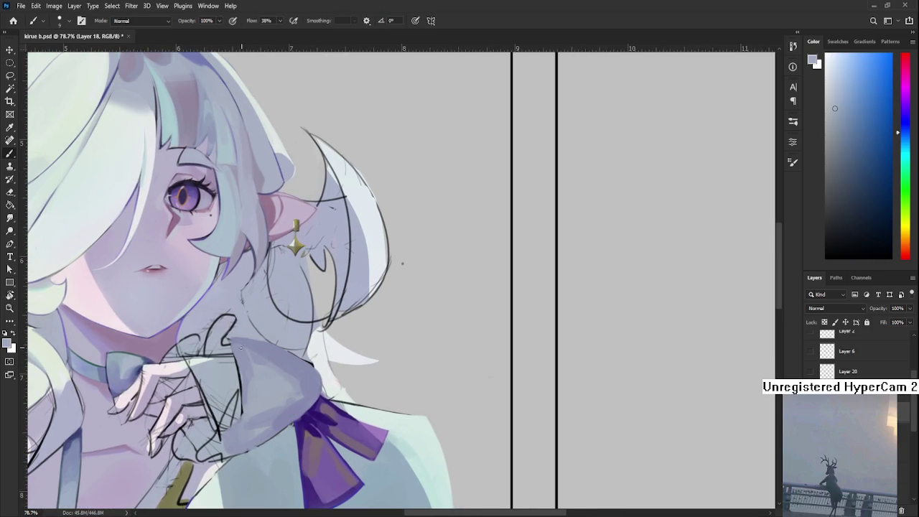
pyautogui.keyDown('alt'); pyautogui.click(282, 359); pyautogui.keyUp('alt')
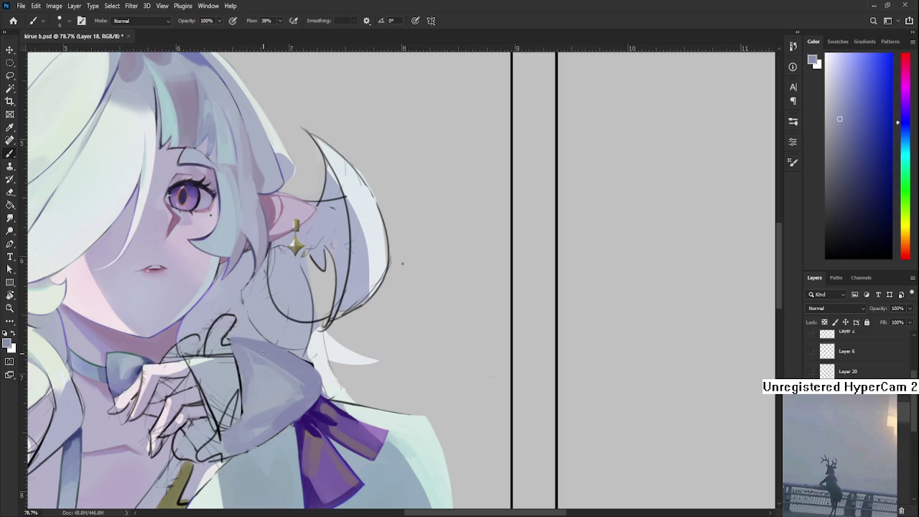
pyautogui.keyDown('alt'); pyautogui.click(292, 373); pyautogui.keyUp('alt')
pyautogui.keyDown('alt'); pyautogui.click(272, 370); pyautogui.keyUp('alt')
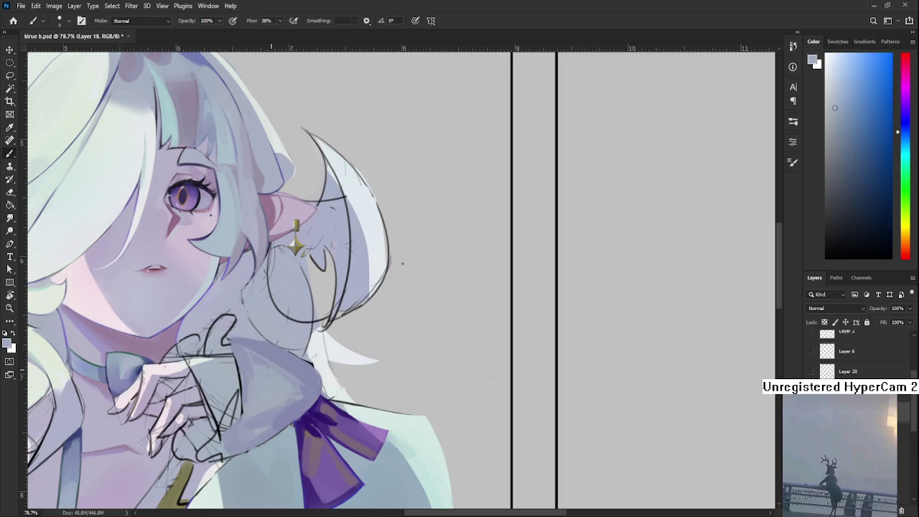
pyautogui.keyDown('alt'); pyautogui.click(280, 375); pyautogui.keyUp('alt')
pyautogui.moveTo(299, 380); pyautogui.dragTo(309, 374)
pyautogui.keyDown('alt'); pyautogui.click(305, 386); pyautogui.keyUp('alt')
pyautogui.keyDown('alt'); pyautogui.click(287, 369); pyautogui.keyUp('alt')
# Sample several more light grey shades across the sleeve cuff
pyautogui.keyDown('alt'); pyautogui.click(303, 388); pyautogui.keyUp('alt')
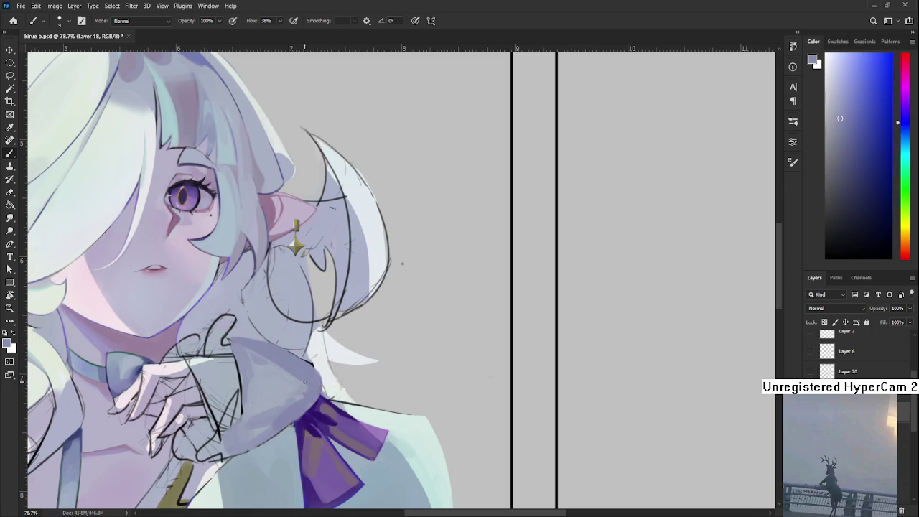
pyautogui.keyDown('alt'); pyautogui.click(307, 382); pyautogui.keyUp('alt')
pyautogui.keyDown('alt'); pyautogui.click(309, 382); pyautogui.keyUp('alt')
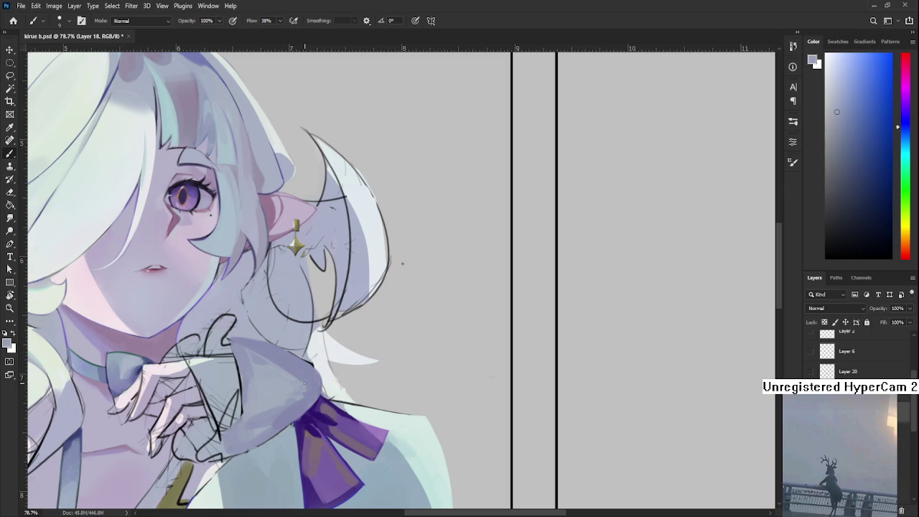
pyautogui.keyDown('alt'); pyautogui.click(296, 379); pyautogui.keyUp('alt')
pyautogui.keyDown('alt'); pyautogui.click(298, 381); pyautogui.keyUp('alt')
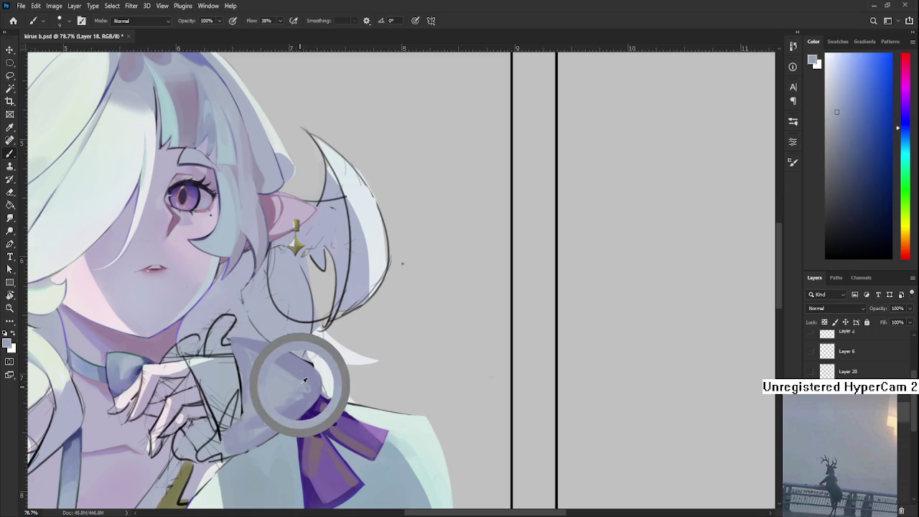
pyautogui.keyDown('alt'); pyautogui.click(321, 378); pyautogui.keyUp('alt')
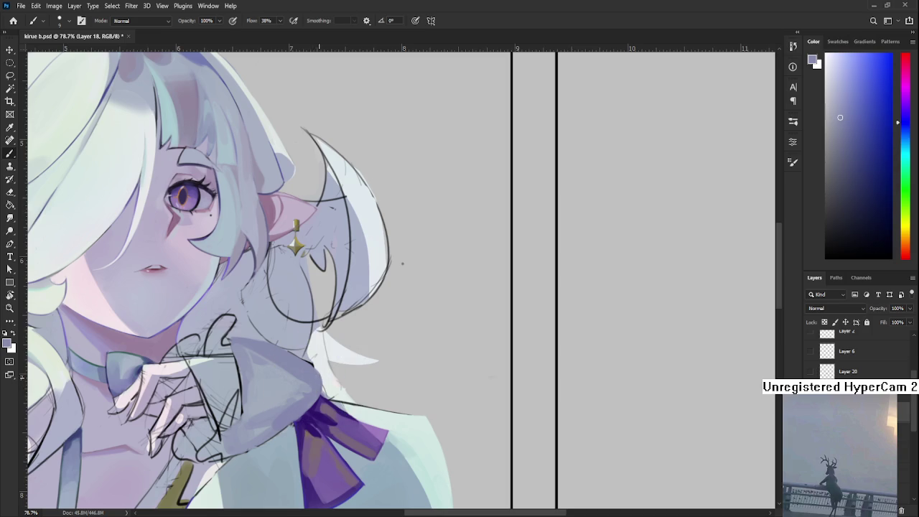
pyautogui.scroll(-1, 341, 354)
# Rotate the canvas view sideways and zoom in on the raised hand
pyautogui.scroll(-1, 340, 354)
pyautogui.scroll(-2, 352, 338)
pyautogui.scroll(2, 341, 338)
pyautogui.scroll(1, 340, 337)
pyautogui.press('r')
pyautogui.moveTo(402, 179)
pyautogui.mouseDown()
pyautogui.moveTo(294, 372)
pyautogui.moveTo(336, 446)
pyautogui.mouseUp()
pyautogui.scroll(1, 336, 447)
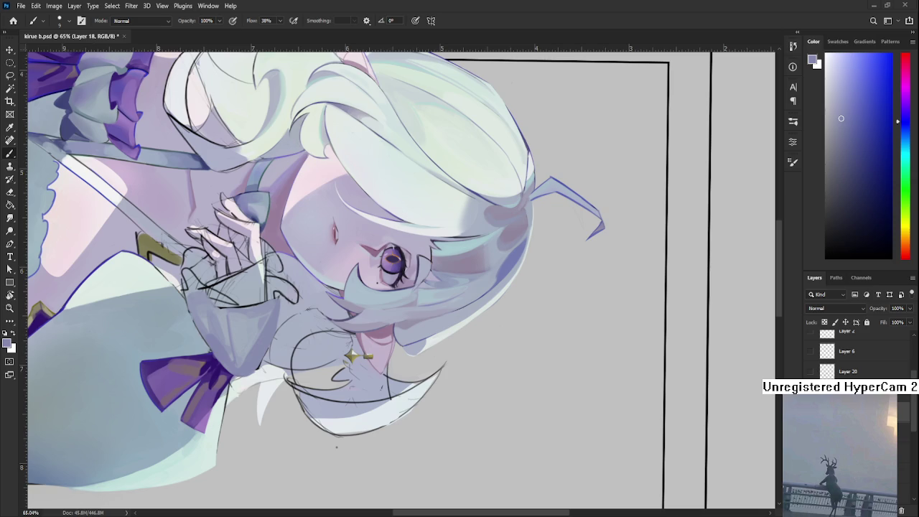
pyautogui.scroll(5, 237, 328)
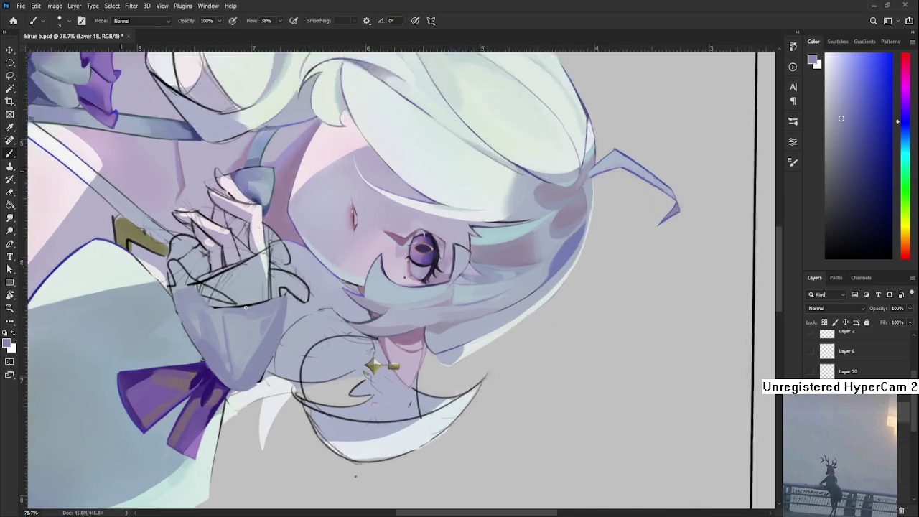
# Sample the pale grey-lavender sleeve tone beside the hand as the brush colour
pyautogui.keyDown('alt'); pyautogui.click(207, 325); pyautogui.keyUp('alt')
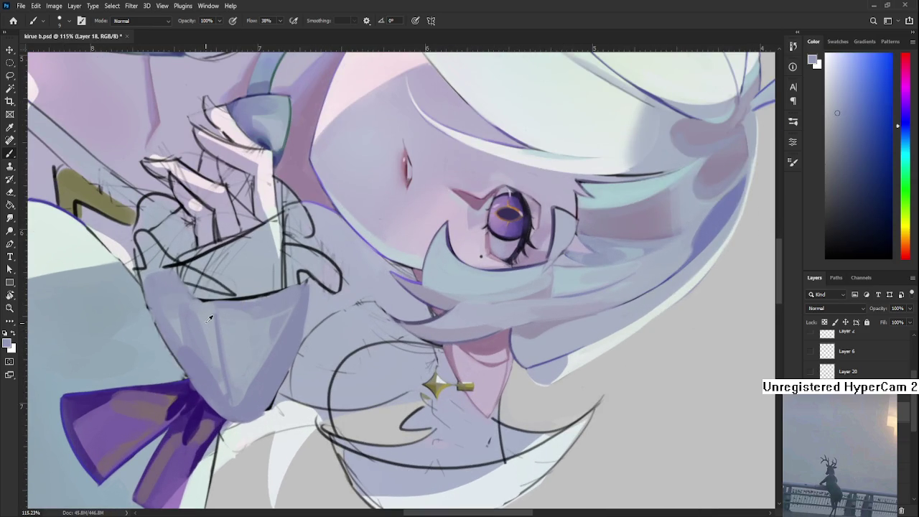
pyautogui.keyDown('alt'); pyautogui.click(210, 324); pyautogui.keyUp('alt')
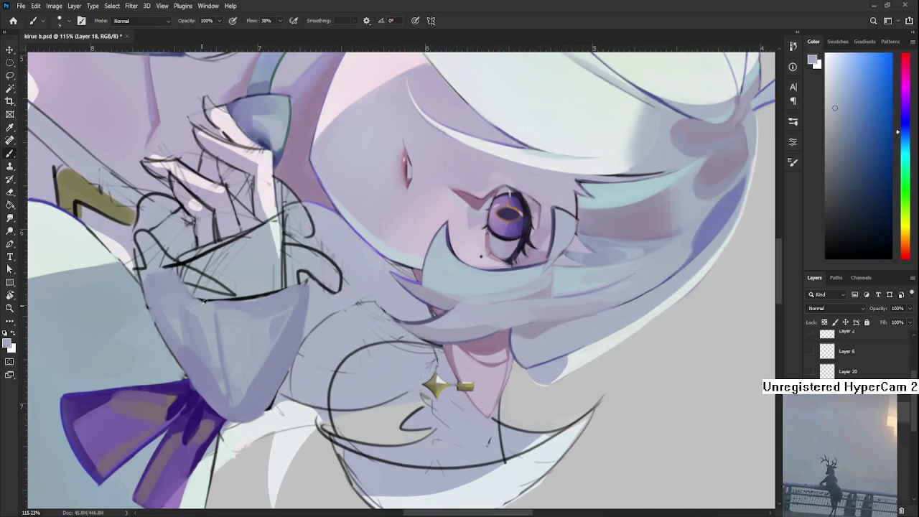
pyautogui.keyDown('alt'); pyautogui.click(194, 309); pyautogui.keyUp('alt')
pyautogui.keyDown('alt'); pyautogui.click(194, 301); pyautogui.keyUp('alt')
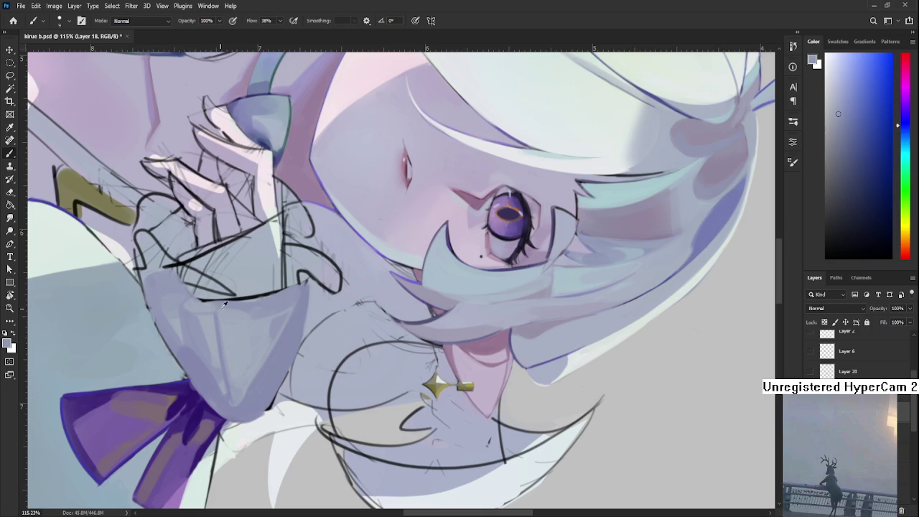
pyautogui.keyDown('alt'); pyautogui.click(201, 304); pyautogui.keyUp('alt')
pyautogui.keyDown('alt'); pyautogui.click(216, 309); pyautogui.keyUp('alt')
pyautogui.keyDown('alt'); pyautogui.click(199, 310); pyautogui.keyUp('alt')
pyautogui.keyDown('alt'); pyautogui.click(196, 309); pyautogui.keyUp('alt')
pyautogui.keyDown('alt'); pyautogui.click(203, 304); pyautogui.keyUp('alt')
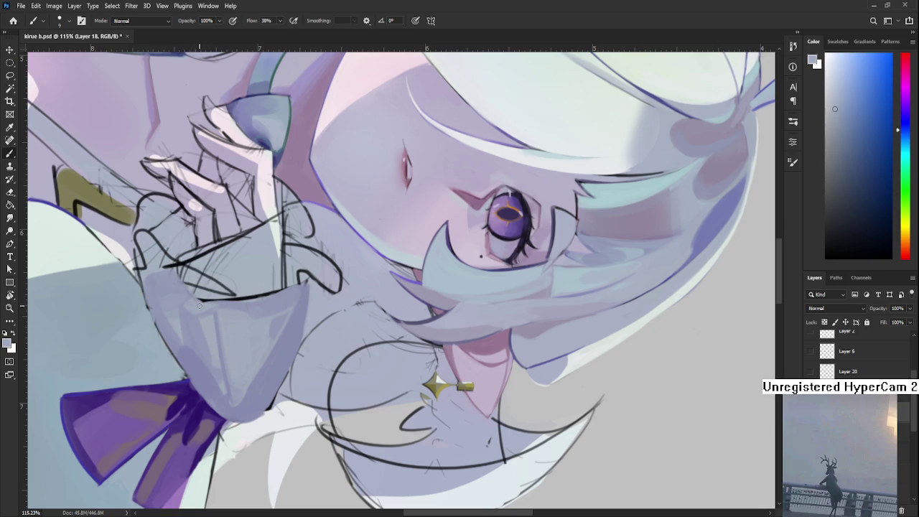
pyautogui.scroll(-3, 222, 302)
pyautogui.scroll(-2, 222, 298)
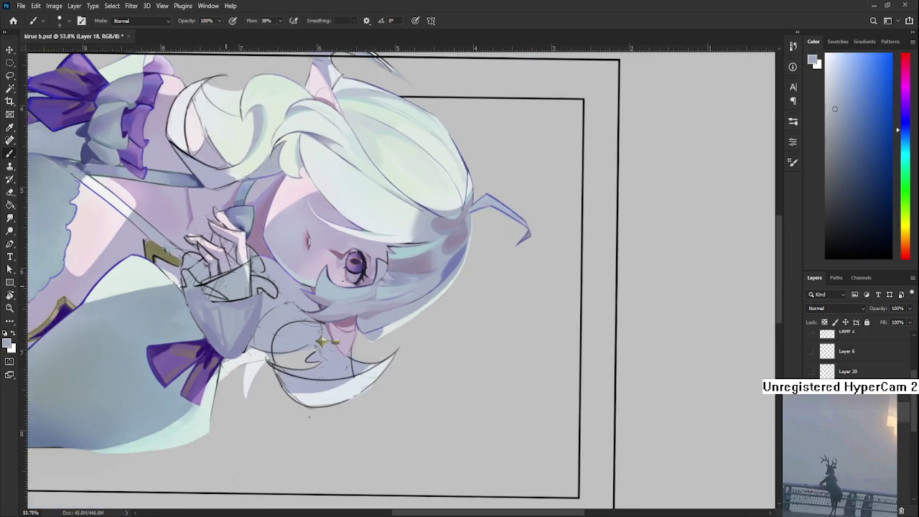
# Sample darker cuff tones and draw a short dark line along the cuff edge
pyautogui.scroll(4, 224, 295)
pyautogui.moveTo(259, 274); pyautogui.dragTo(282, 285)
pyautogui.keyDown('alt'); pyautogui.click(244, 330); pyautogui.keyUp('alt')
pyautogui.keyDown('alt'); pyautogui.click(263, 332); pyautogui.keyUp('alt')
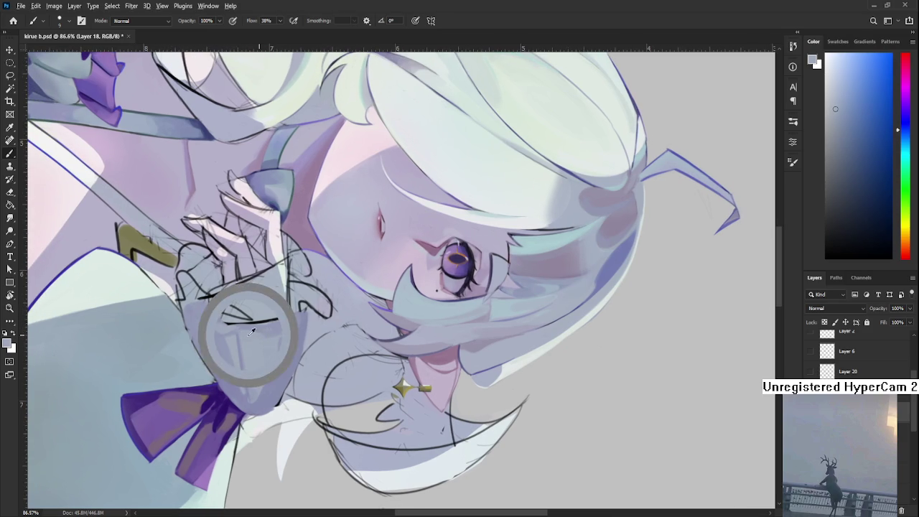
pyautogui.keyDown('alt'); pyautogui.click(253, 329); pyautogui.keyUp('alt')
pyautogui.keyDown('alt'); pyautogui.click(265, 328); pyautogui.keyUp('alt')
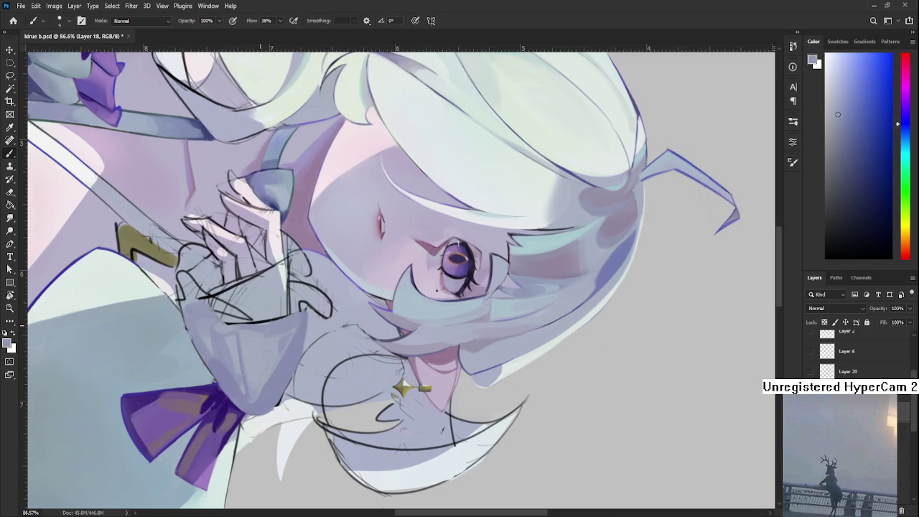
pyautogui.keyDown('alt'); pyautogui.click(288, 322); pyautogui.keyUp('alt')
pyautogui.moveTo(276, 321); pyautogui.dragTo(261, 322)
# Paint a broad lavender shade over the cuff and resample the new tones
pyautogui.keyDown('alt'); pyautogui.click(271, 323); pyautogui.keyUp('alt')
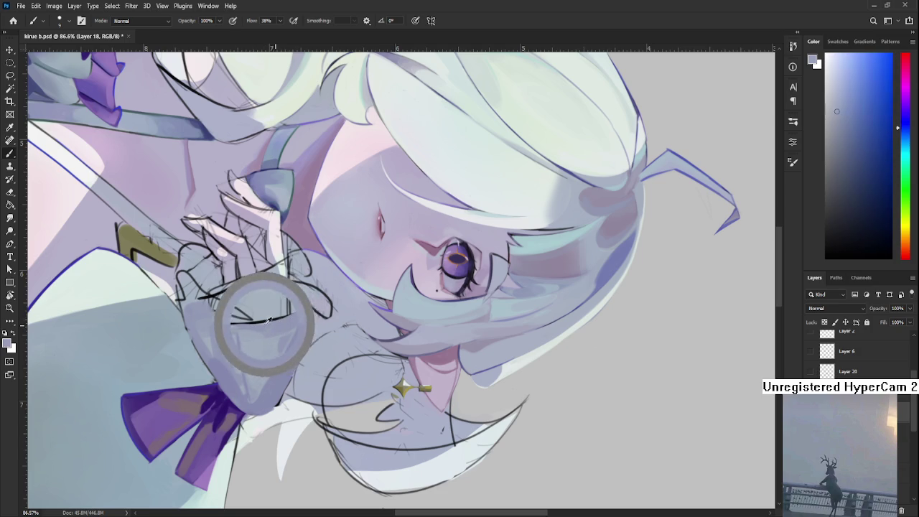
pyautogui.moveTo(271, 322); pyautogui.dragTo(280, 322)
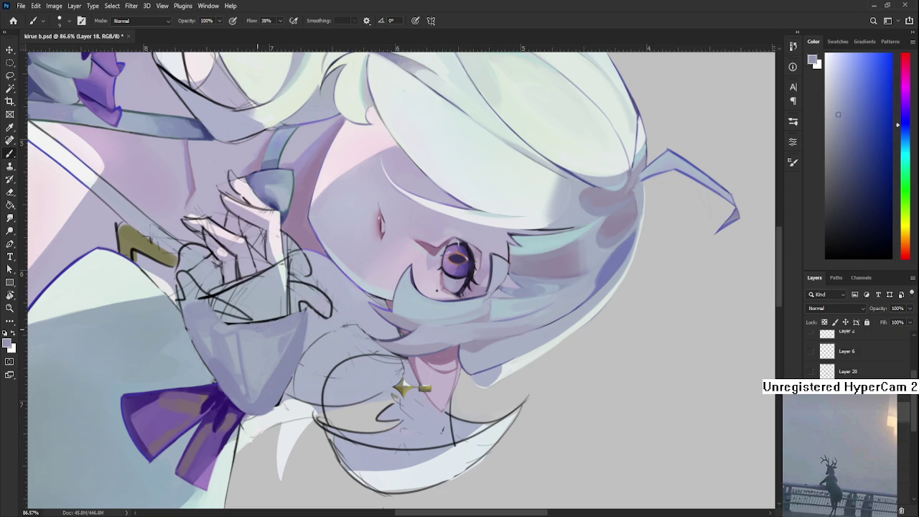
pyautogui.keyDown('alt'); pyautogui.click(262, 328); pyautogui.keyUp('alt')
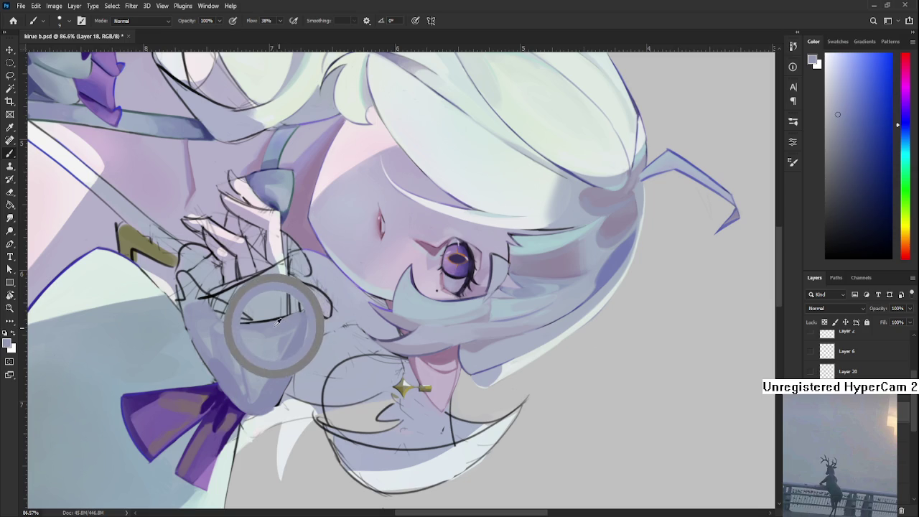
pyautogui.keyDown('alt'); pyautogui.click(264, 330); pyautogui.keyUp('alt')
pyautogui.keyDown('alt'); pyautogui.click(252, 323); pyautogui.keyUp('alt')
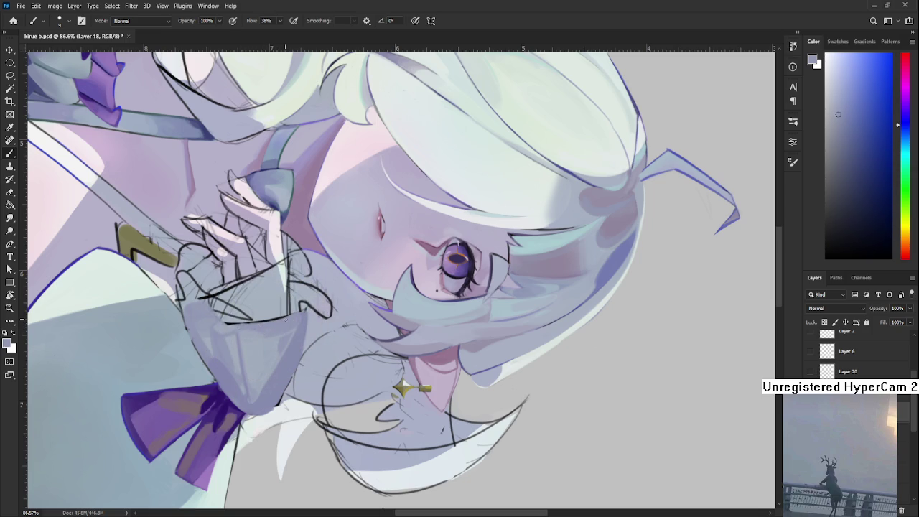
pyautogui.keyDown('alt'); pyautogui.click(269, 323); pyautogui.keyUp('alt')
pyautogui.keyDown('alt'); pyautogui.click(267, 324); pyautogui.keyUp('alt')
pyautogui.keyDown('alt'); pyautogui.click(263, 328); pyautogui.keyUp('alt')
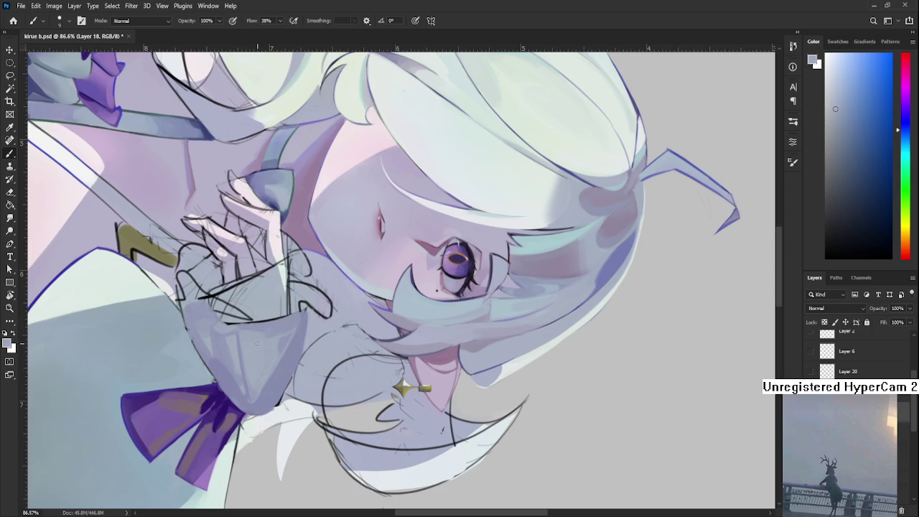
pyautogui.moveTo(265, 336); pyautogui.dragTo(268, 324)
# Sample lighter sleeve blues and shadow tones from the cuff beside the hand
pyautogui.keyDown('alt'); pyautogui.click(267, 328); pyautogui.keyUp('alt')
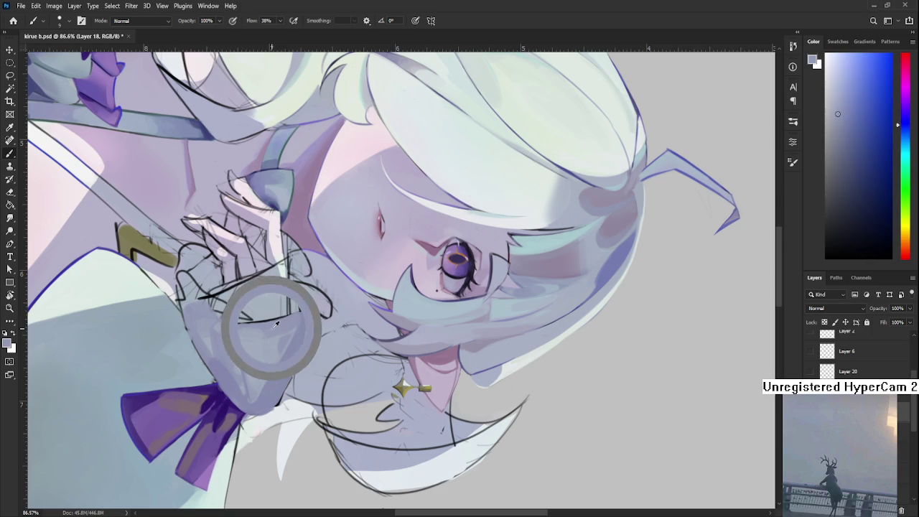
pyautogui.keyDown('alt'); pyautogui.click(271, 329); pyautogui.keyUp('alt')
pyautogui.keyDown('alt'); pyautogui.click(271, 326); pyautogui.keyUp('alt')
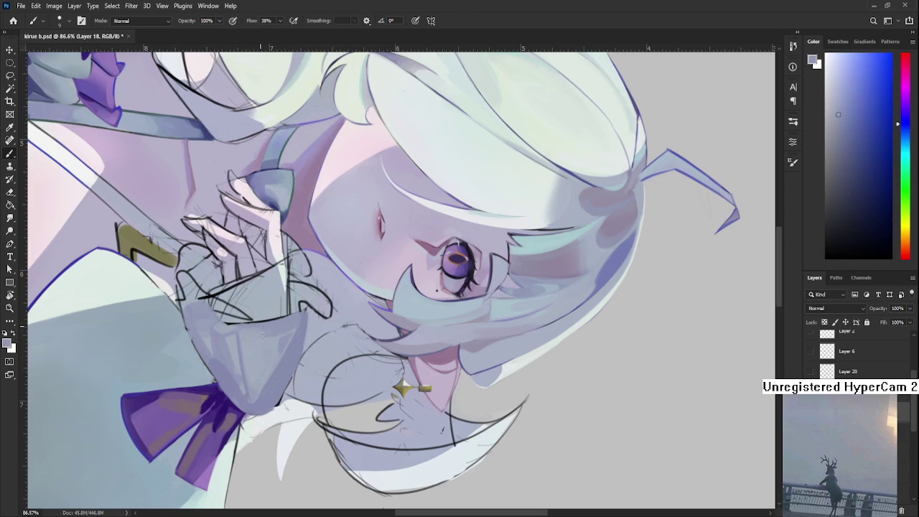
pyautogui.keyDown('alt'); pyautogui.click(259, 336); pyautogui.keyUp('alt')
pyautogui.keyDown('alt'); pyautogui.click(267, 329); pyautogui.keyUp('alt')
pyautogui.keyDown('alt'); pyautogui.click(270, 329); pyautogui.keyUp('alt')
pyautogui.keyDown('alt'); pyautogui.click(271, 334); pyautogui.keyUp('alt')
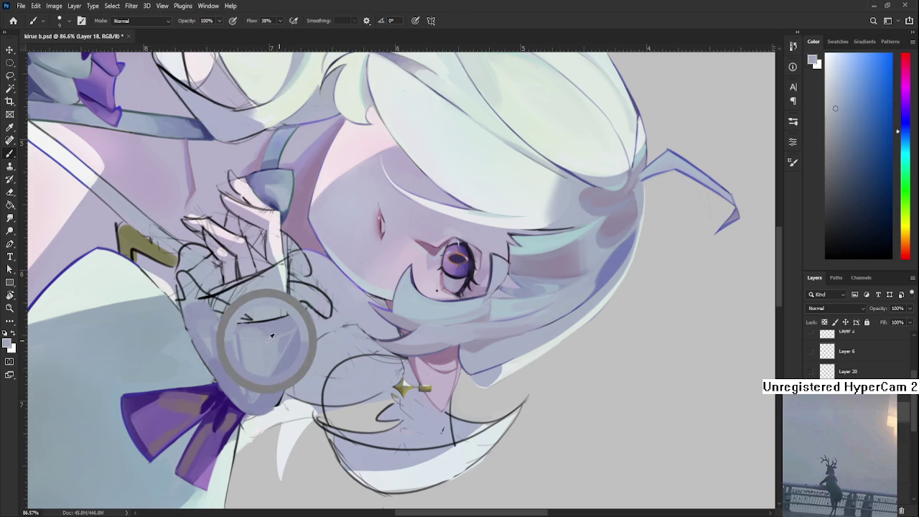
pyautogui.keyDown('alt'); pyautogui.click(269, 335); pyautogui.keyUp('alt')
pyautogui.keyDown('alt'); pyautogui.click(268, 335); pyautogui.keyUp('alt')
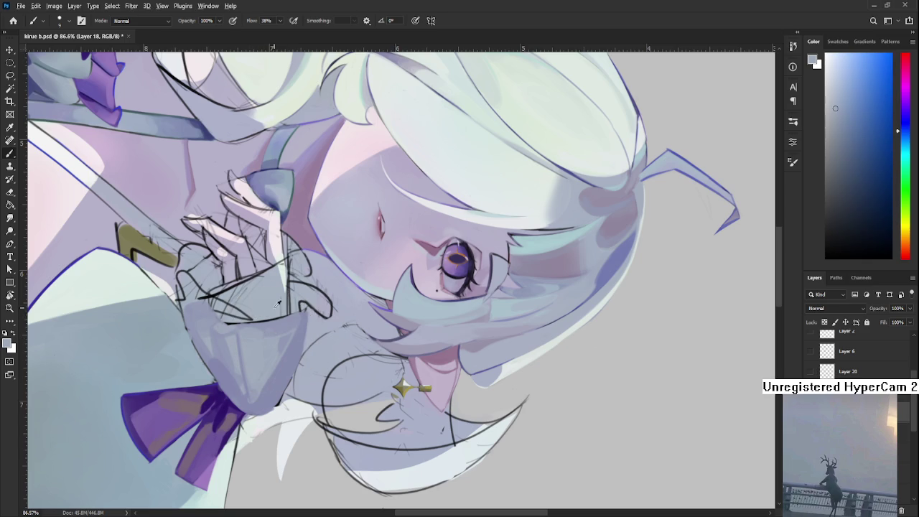
pyautogui.keyDown('alt'); pyautogui.click(265, 329); pyautogui.keyUp('alt')
# Sample paler and deeper sleeve tones across the cuff, then zoom out to check
pyautogui.moveTo(278, 325); pyautogui.dragTo(217, 338)
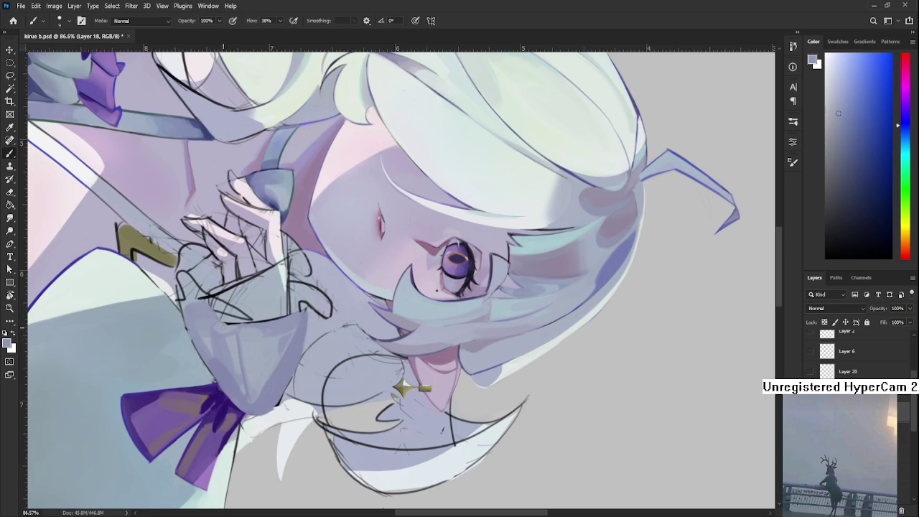
pyautogui.keyDown('alt'); pyautogui.click(233, 329); pyautogui.keyUp('alt')
pyautogui.keyDown('alt'); pyautogui.click(246, 332); pyautogui.keyUp('alt')
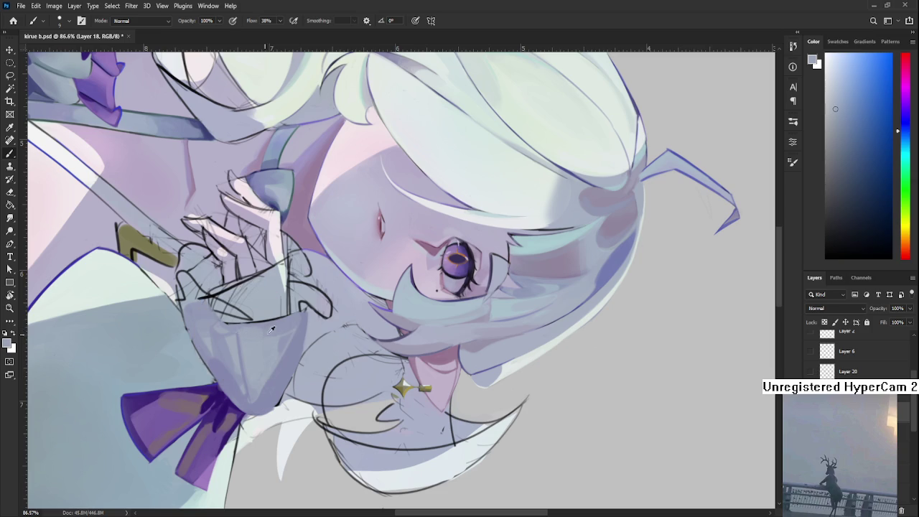
pyautogui.keyDown('alt'); pyautogui.click(271, 331); pyautogui.keyUp('alt')
pyautogui.keyDown('alt'); pyautogui.click(268, 326); pyautogui.keyUp('alt')
pyautogui.keyDown('alt'); pyautogui.click(266, 336); pyautogui.keyUp('alt')
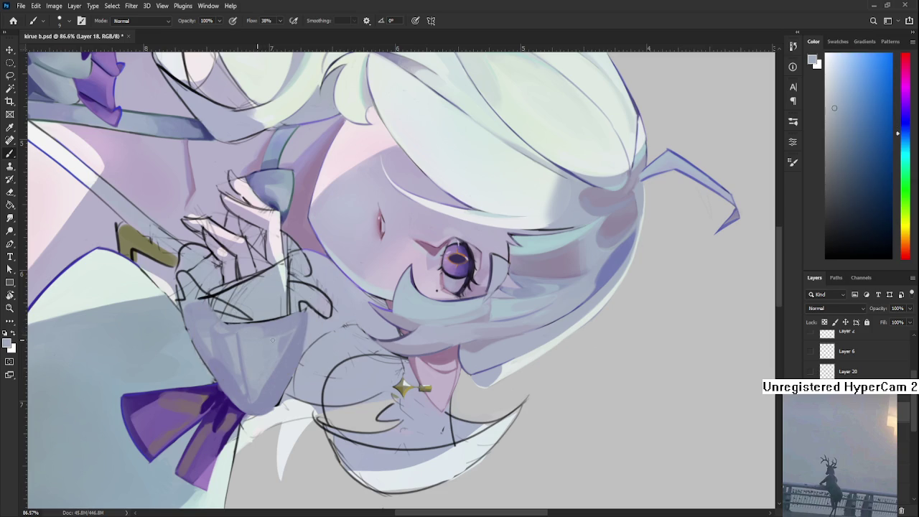
pyautogui.keyDown('alt'); pyautogui.click(262, 337); pyautogui.keyUp('alt')
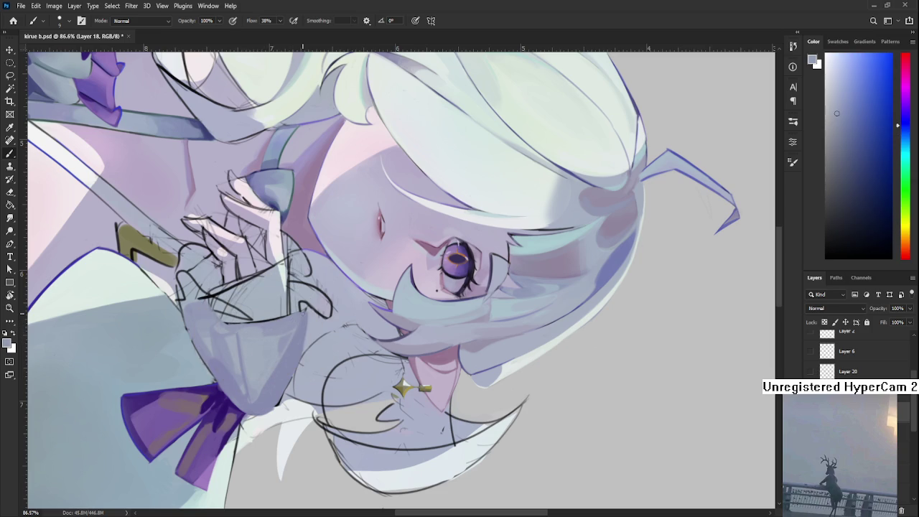
pyautogui.scroll(-1, 306, 309)
pyautogui.scroll(-1, 308, 307)
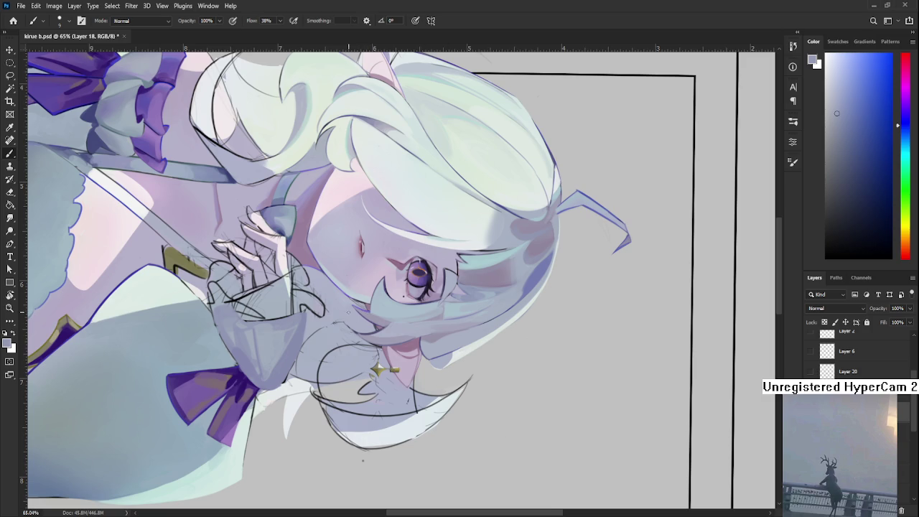
# With a larger brush and sampled cuff tones, paint a darker bluish shadow across the cuff under the hand
pyautogui.scroll(3, 323, 324)
pyautogui.moveTo(241, 357); pyautogui.dragTo(260, 354)
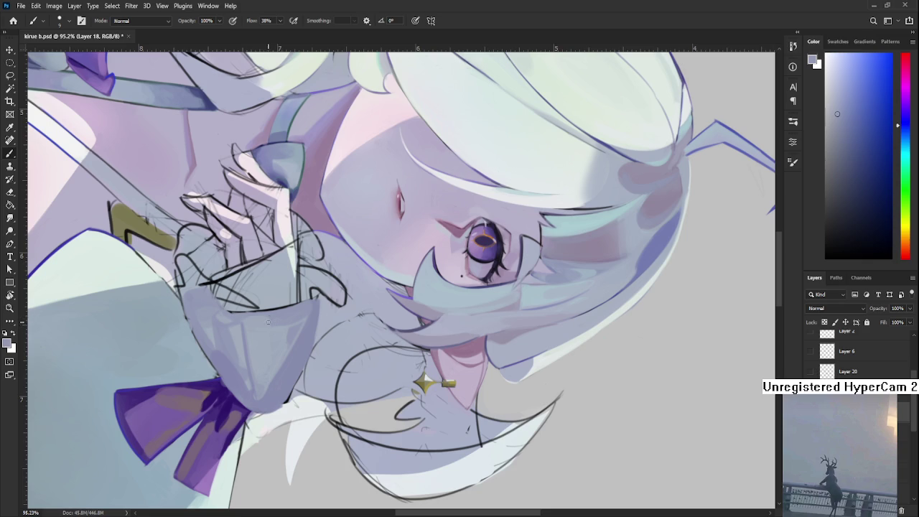
pyautogui.press(']')
pyautogui.keyDown('alt'); pyautogui.click(288, 322); pyautogui.keyUp('alt')
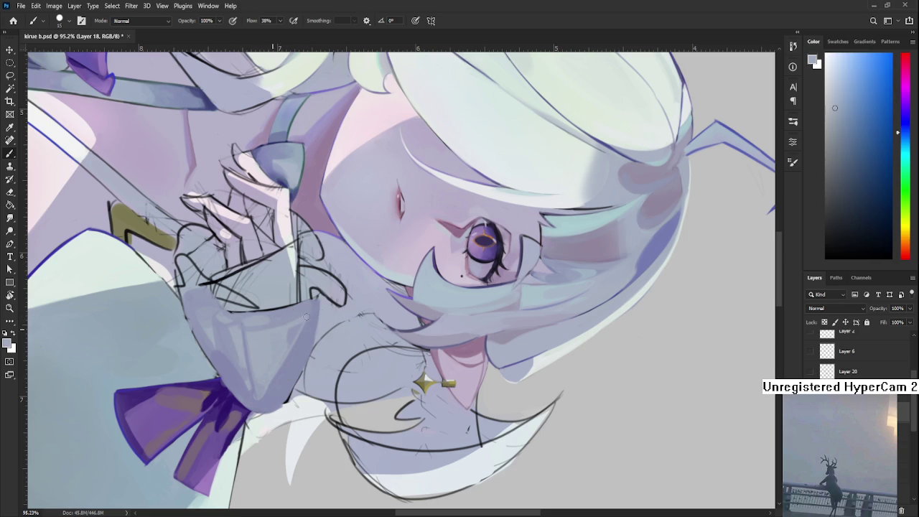
pyautogui.keyDown('alt'); pyautogui.click(302, 316); pyautogui.keyUp('alt')
pyautogui.keyDown('alt'); pyautogui.click(302, 308); pyautogui.keyUp('alt')
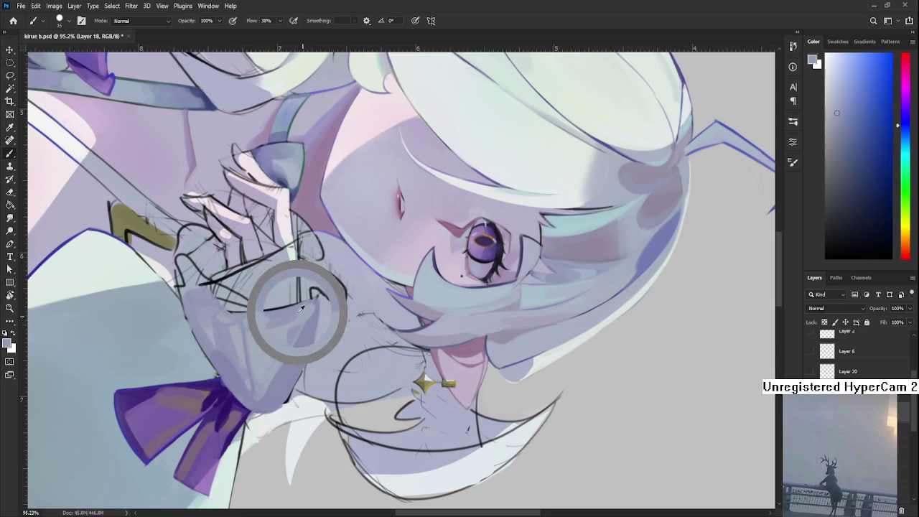
pyautogui.keyDown('alt'); pyautogui.click(312, 314); pyautogui.keyUp('alt')
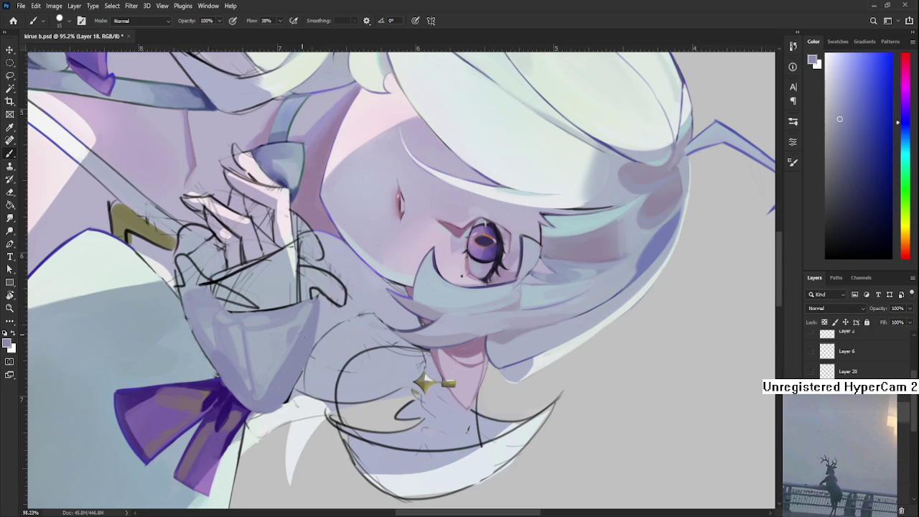
pyautogui.keyDown('alt'); pyautogui.click(296, 334); pyautogui.keyUp('alt')
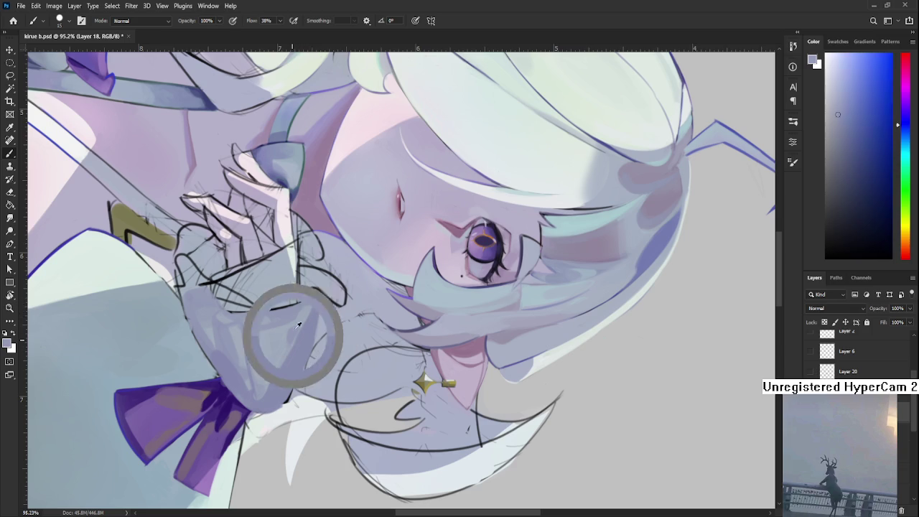
pyautogui.keyDown('alt'); pyautogui.click(280, 352); pyautogui.keyUp('alt')
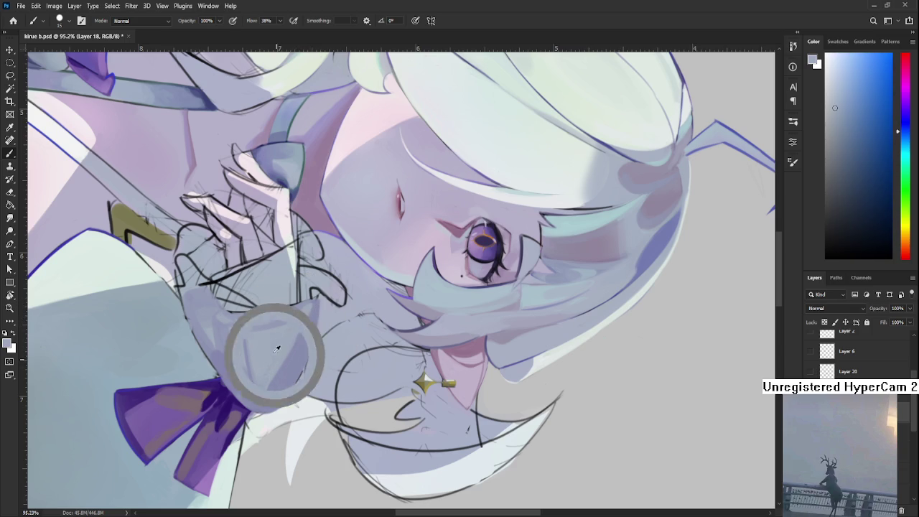
pyautogui.keyDown('alt'); pyautogui.click(248, 388); pyautogui.keyUp('alt')
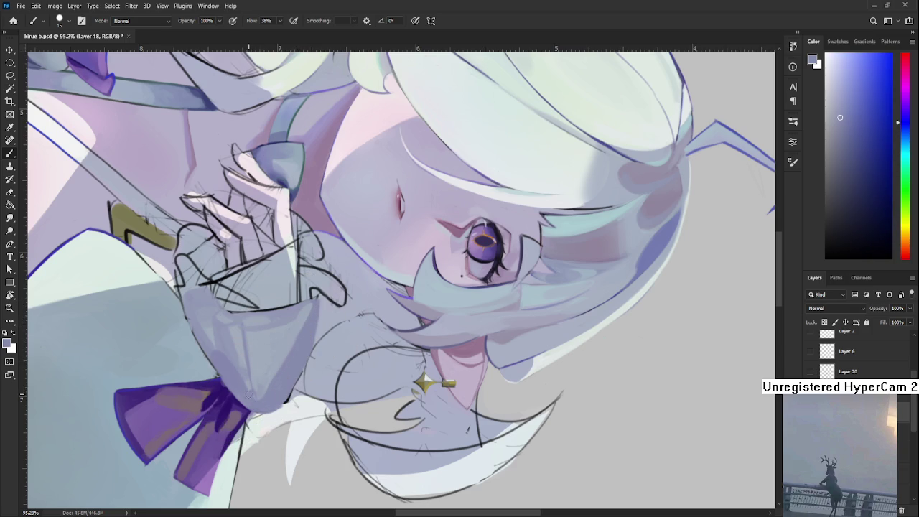
pyautogui.moveTo(252, 391)
pyautogui.mouseDown()
pyautogui.moveTo(260, 368)
pyautogui.moveTo(261, 396)
pyautogui.moveTo(401, 332)
pyautogui.mouseUp()
pyautogui.press('r')
pyautogui.scroll(-3, 401, 333)
pyautogui.scroll(-2, 388, 349)
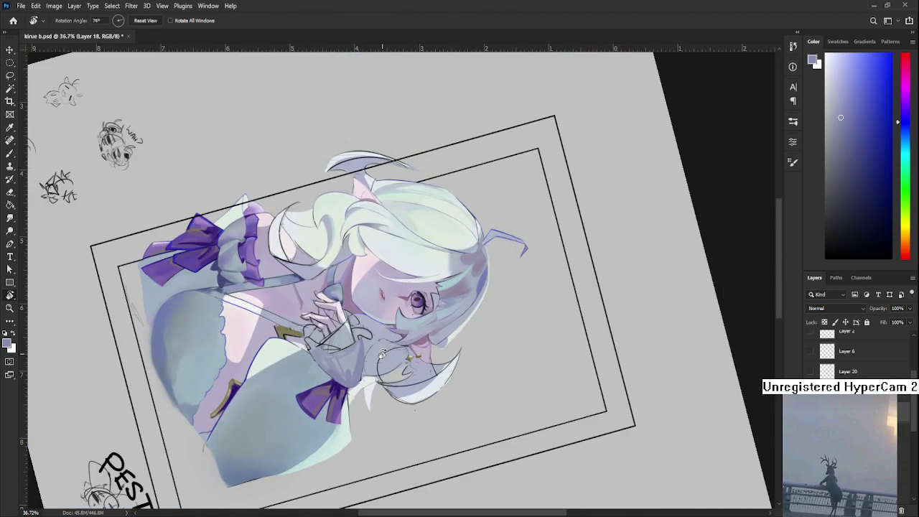
pyautogui.moveTo(373, 359)
pyautogui.mouseDown()
pyautogui.moveTo(488, 329)
pyautogui.moveTo(481, 333)
pyautogui.mouseUp()
pyautogui.scroll(1, 476, 339)
pyautogui.scroll(2, 471, 346)
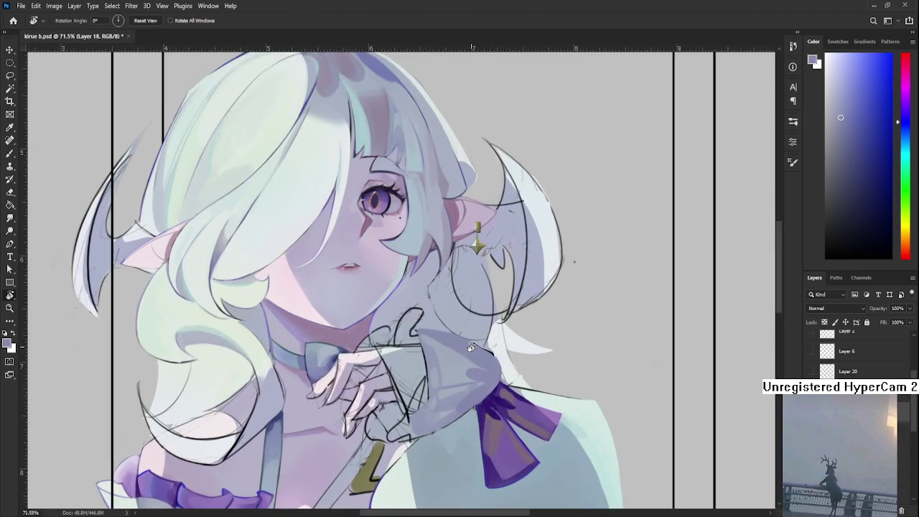
pyautogui.scroll(1, 468, 353)
pyautogui.scroll(1, 392, 372)
pyautogui.scroll(1, 390, 373)
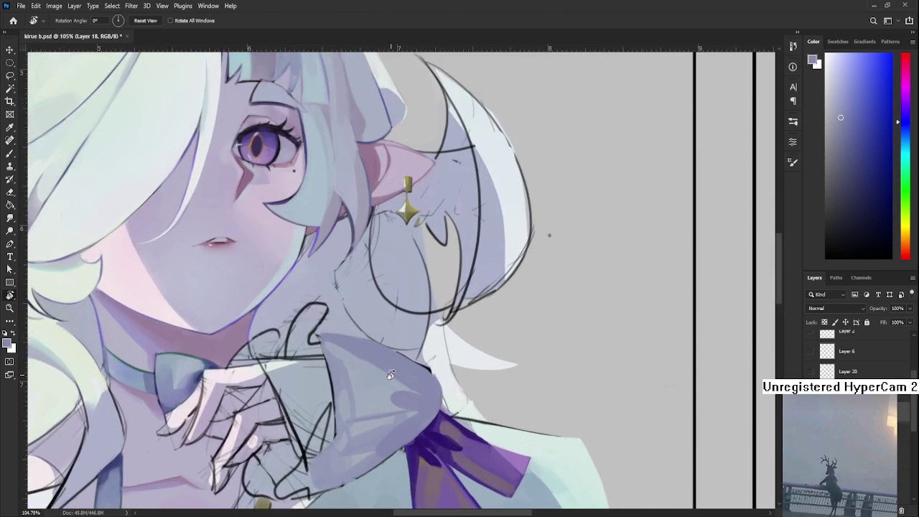
pyautogui.scroll(1, 390, 375)
pyautogui.press('b')
pyautogui.keyDown('alt'); pyautogui.click(321, 338); pyautogui.keyUp('alt')
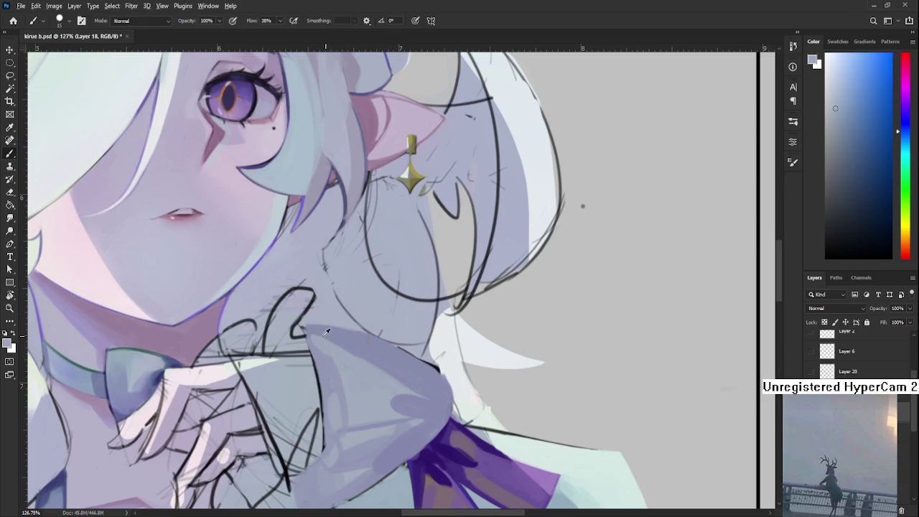
pyautogui.keyDown('alt'); pyautogui.click(323, 339); pyautogui.keyUp('alt')
pyautogui.keyDown('alt'); pyautogui.click(323, 339); pyautogui.keyUp('alt')
pyautogui.keyDown('alt'); pyautogui.click(319, 344); pyautogui.keyUp('alt')
pyautogui.keyDown('alt'); pyautogui.click(329, 335); pyautogui.keyUp('alt')
pyautogui.keyDown('alt'); pyautogui.click(344, 350); pyautogui.keyUp('alt')
pyautogui.scroll(-2, 387, 392)
pyautogui.scroll(-2, 381, 391)
pyautogui.scroll(-2, 374, 390)
pyautogui.scroll(-1, 366, 390)
pyautogui.scroll(3, 363, 390)
pyautogui.press('r')
pyautogui.moveTo(510, 363)
pyautogui.mouseDown()
pyautogui.moveTo(520, 366)
pyautogui.moveTo(319, 429)
pyautogui.mouseUp()
pyautogui.scroll(2, 320, 429)
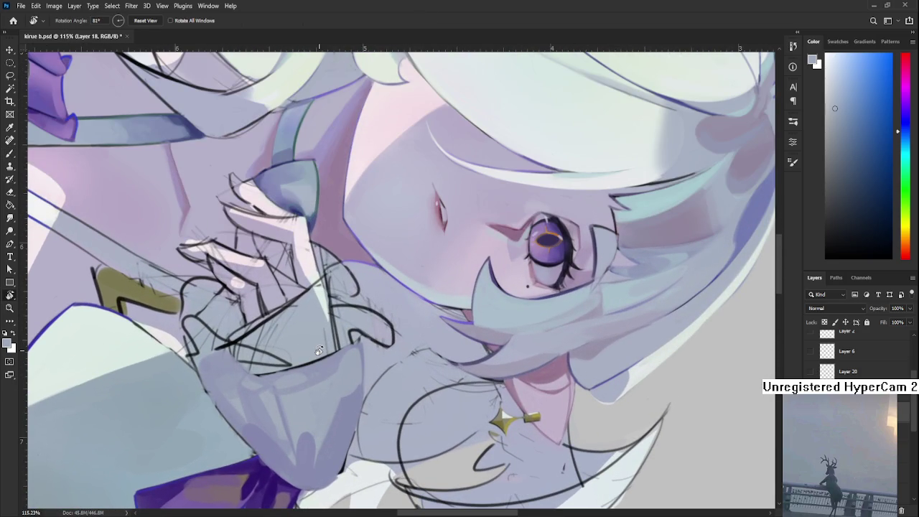
# Sample colours around the cuff, settling on the purple from the face outline
pyautogui.press('b')
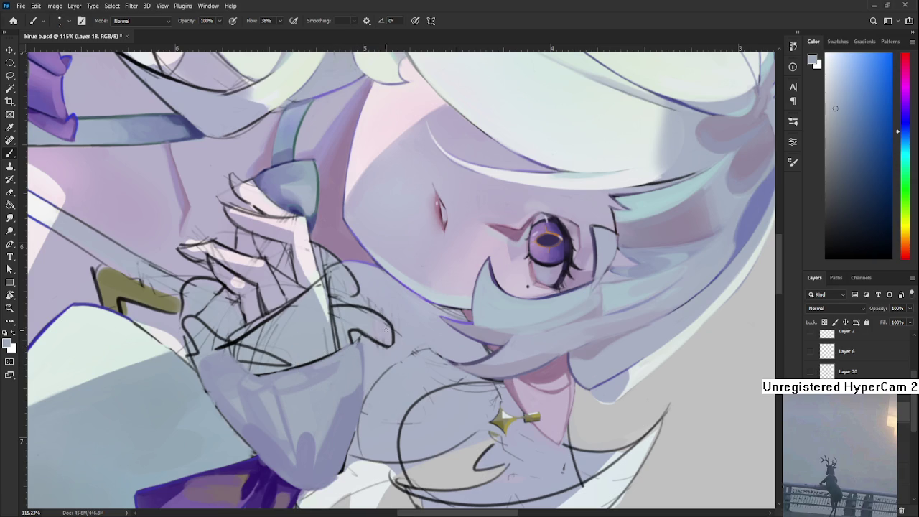
pyautogui.keyDown('alt'); pyautogui.click(314, 379); pyautogui.keyUp('alt')
pyautogui.keyDown('alt'); pyautogui.click(334, 380); pyautogui.keyUp('alt')
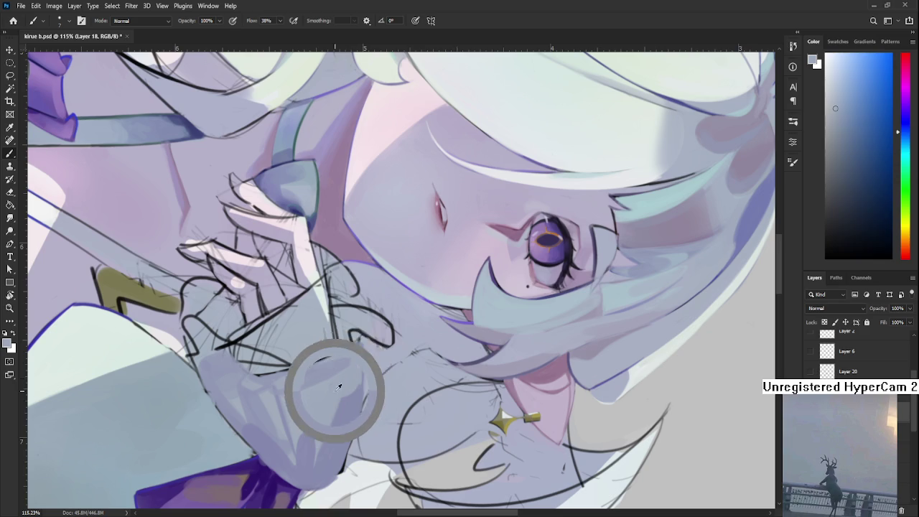
pyautogui.keyDown('alt'); pyautogui.click(335, 365); pyautogui.keyUp('alt')
pyautogui.keyDown('alt'); pyautogui.click(359, 350); pyautogui.keyUp('alt')
pyautogui.keyDown('alt'); pyautogui.click(347, 336); pyautogui.keyUp('alt')
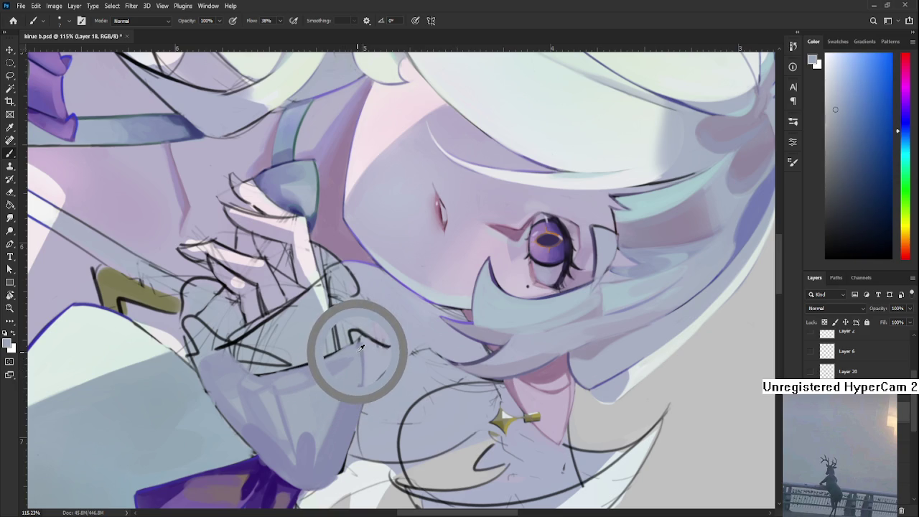
pyautogui.keyDown('alt'); pyautogui.click(339, 352); pyautogui.keyUp('alt')
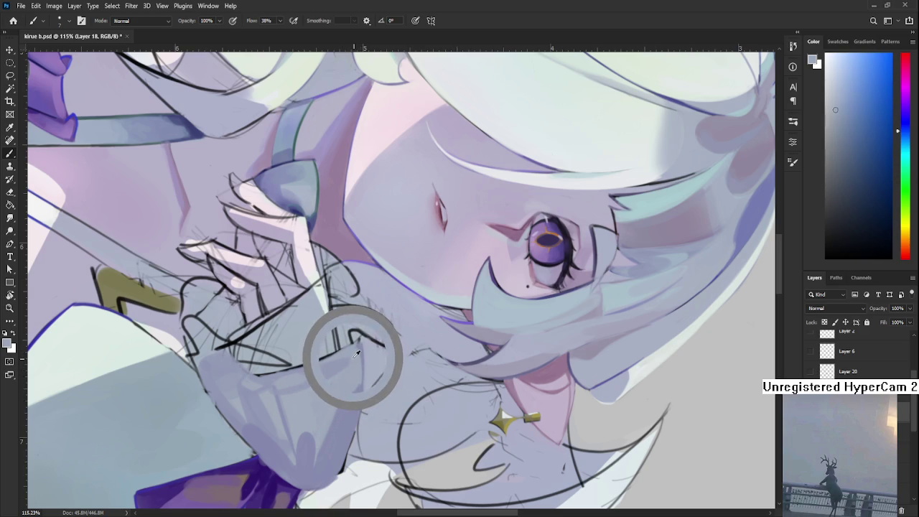
pyautogui.keyDown('alt'); pyautogui.click(338, 345); pyautogui.keyUp('alt')
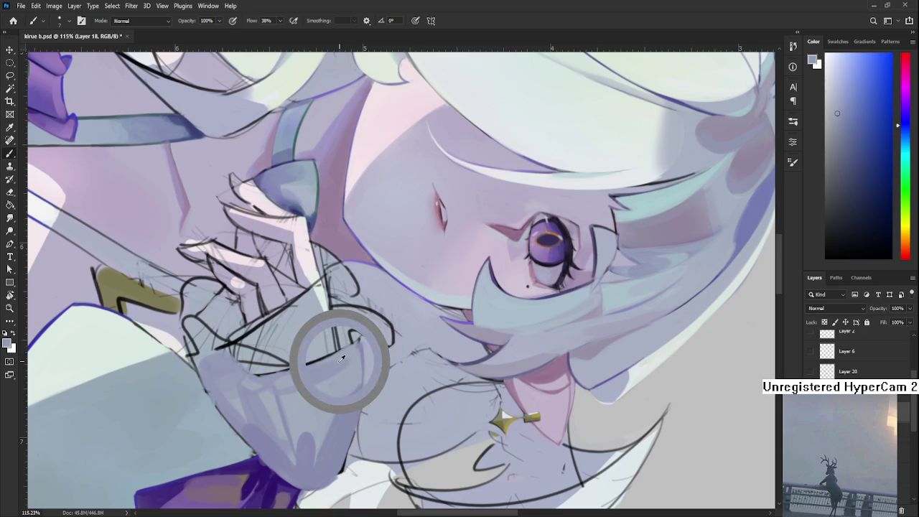
pyautogui.keyDown('alt'); pyautogui.click(355, 352); pyautogui.keyUp('alt')
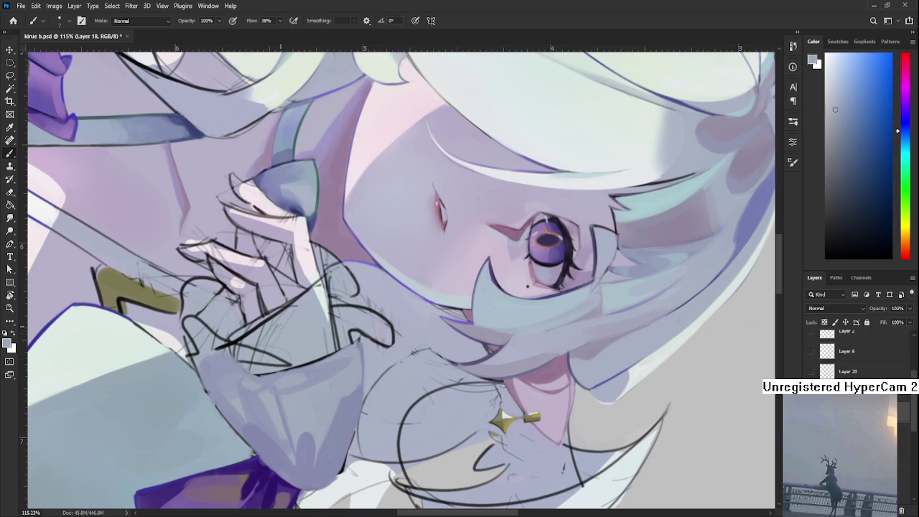
pyautogui.keyDown('alt'); pyautogui.click(330, 363); pyautogui.keyUp('alt')
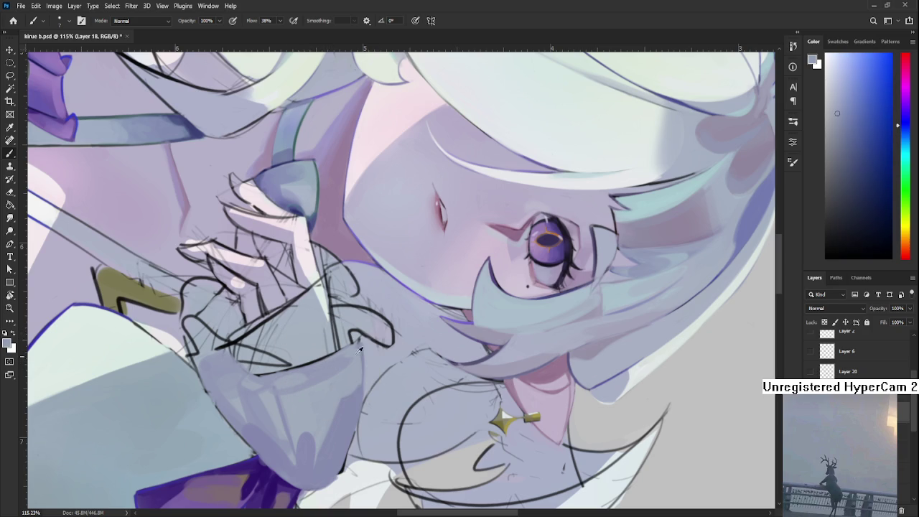
pyautogui.keyDown('alt'); pyautogui.click(443, 320); pyautogui.keyUp('alt')
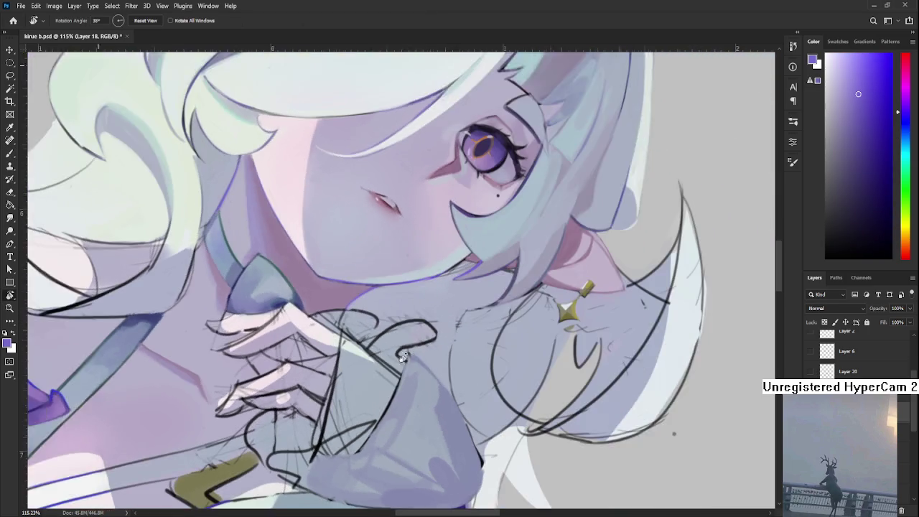
# Paint a purple rim line along the cuff outline, undoing and then restoring it
pyautogui.moveTo(407, 337); pyautogui.dragTo(282, 193)
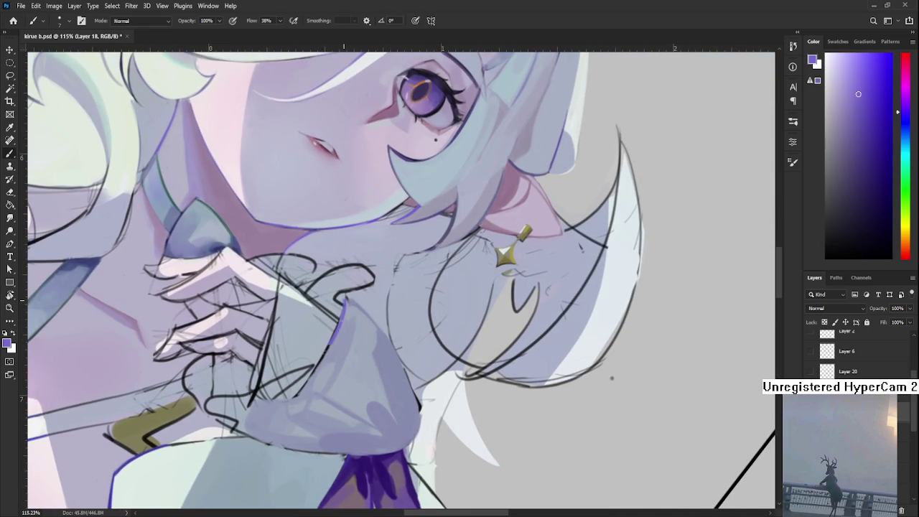
pyautogui.moveTo(345, 302); pyautogui.dragTo(300, 394)
pyautogui.hotkey('ctrl', 'z')
pyautogui.keyDown('alt'); pyautogui.click(330, 338); pyautogui.keyUp('alt')
pyautogui.hotkey('ctrl', 'shift', 'z')
# Rotate the view slightly and extend the purple edge along the top of the sleeve
pyautogui.press('r')
pyautogui.moveTo(347, 316); pyautogui.dragTo(384, 375)
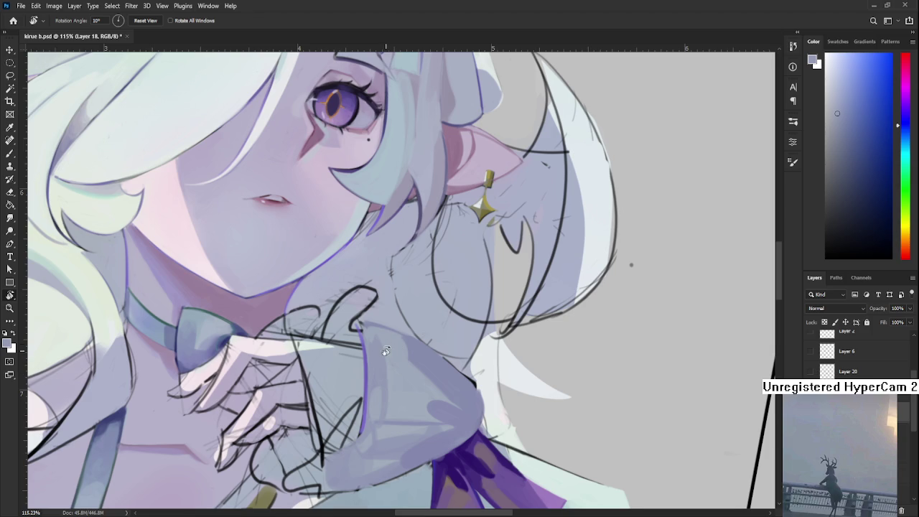
pyautogui.press('b')
pyautogui.keyDown('alt'); pyautogui.click(365, 355); pyautogui.keyUp('alt')
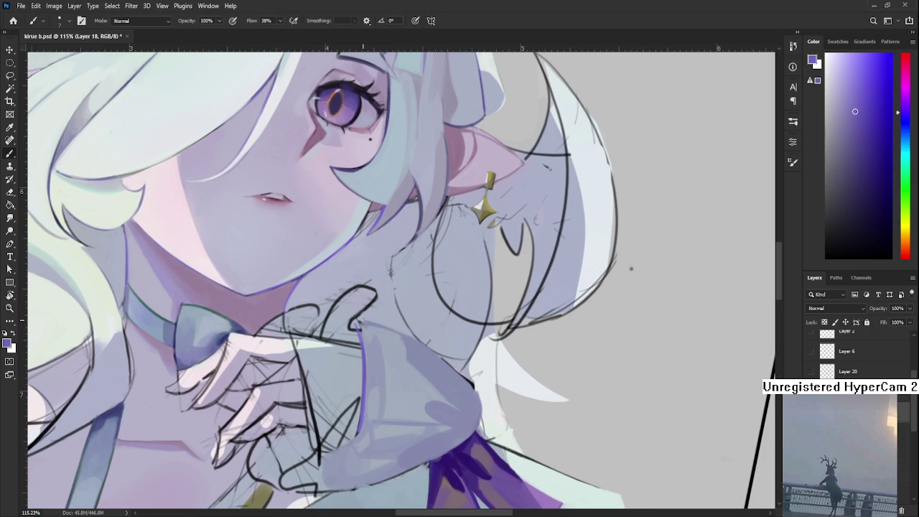
pyautogui.moveTo(357, 322)
pyautogui.mouseDown()
pyautogui.moveTo(373, 329)
pyautogui.moveTo(291, 381)
pyautogui.mouseUp()
pyautogui.press('r')
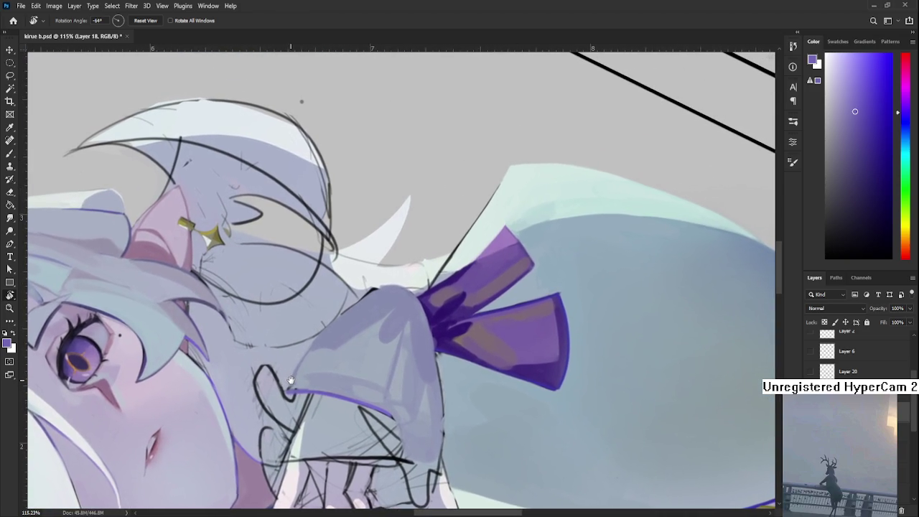
# Add alternating blue-grey and purple touches along the lower cuff edge
pyautogui.press('b')
pyautogui.keyDown('alt'); pyautogui.click(304, 386); pyautogui.keyUp('alt')
pyautogui.moveTo(325, 388); pyautogui.dragTo(318, 368)
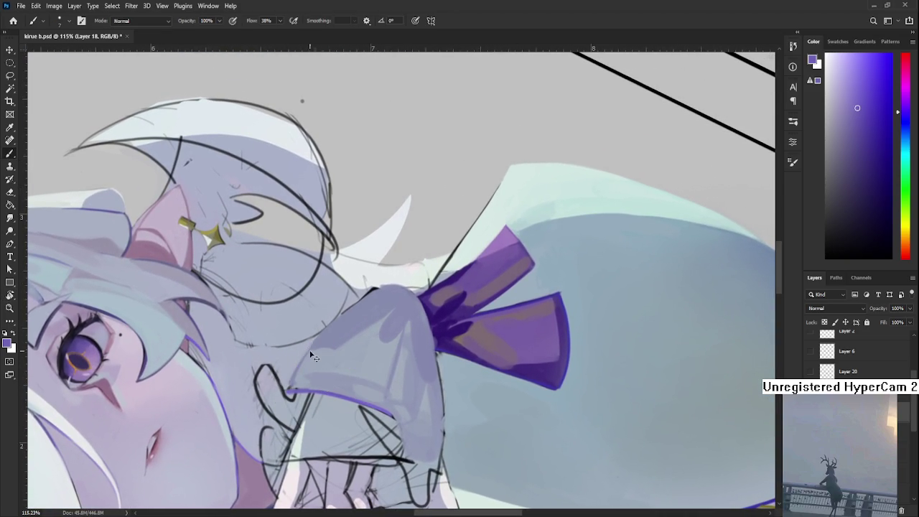
pyautogui.keyDown('alt'); pyautogui.click(310, 360); pyautogui.keyUp('alt')
pyautogui.keyDown('alt'); pyautogui.click(317, 346); pyautogui.keyUp('alt')
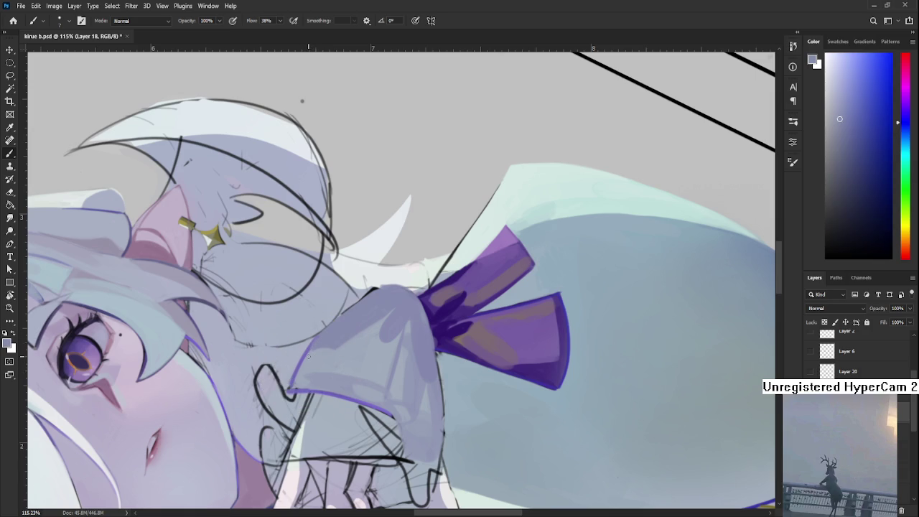
# Dab purple rim colour and blue-grey shading onto the cuff's pointed tip
pyautogui.moveTo(354, 322); pyautogui.dragTo(304, 302)
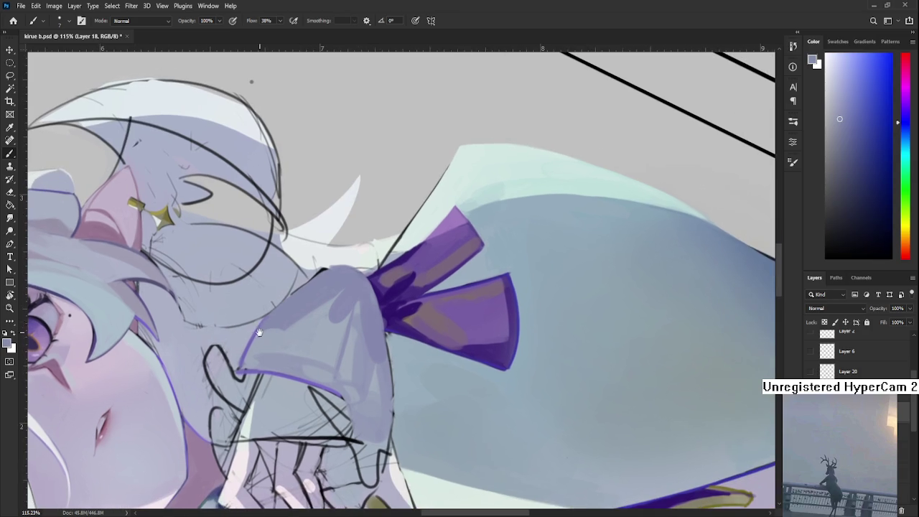
pyautogui.keyDown('alt'); pyautogui.click(248, 327); pyautogui.keyUp('alt')
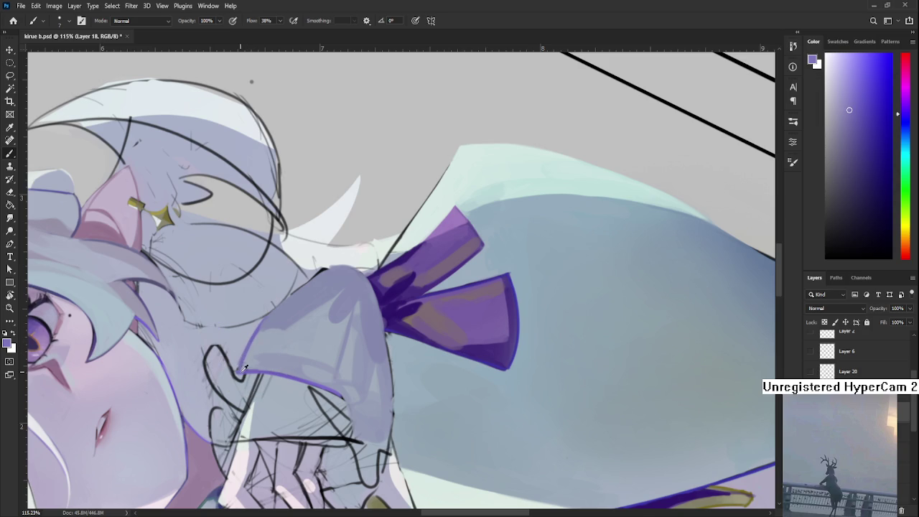
pyautogui.keyDown('alt'); pyautogui.click(246, 359); pyautogui.keyUp('alt')
pyautogui.keyDown('alt'); pyautogui.click(261, 338); pyautogui.keyUp('alt')
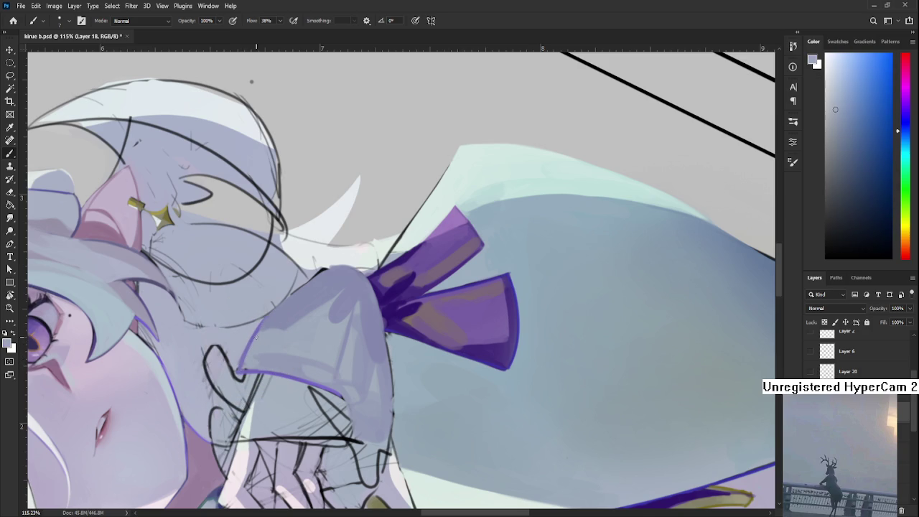
pyautogui.keyDown('alt'); pyautogui.click(258, 342); pyautogui.keyUp('alt')
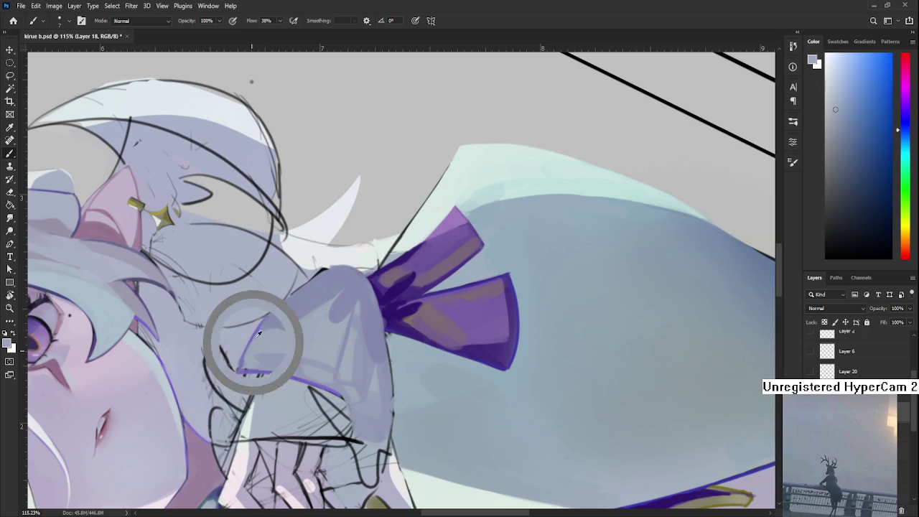
pyautogui.keyDown('alt'); pyautogui.click(257, 340); pyautogui.keyUp('alt')
pyautogui.moveTo(248, 340)
pyautogui.mouseDown()
pyautogui.moveTo(272, 370)
pyautogui.moveTo(263, 355)
pyautogui.mouseUp()
pyautogui.press('r')
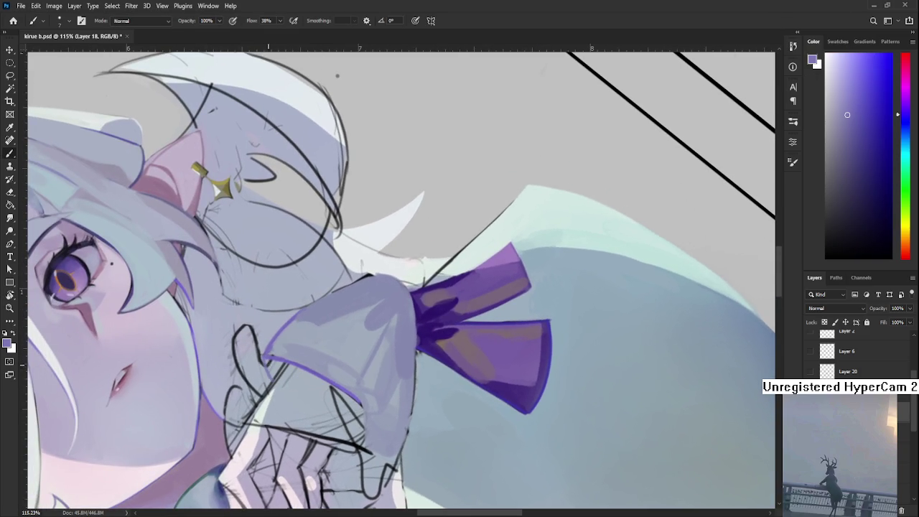
pyautogui.keyDown('alt'); pyautogui.click(300, 363); pyautogui.keyUp('alt')
pyautogui.scroll(-5, 300, 368)
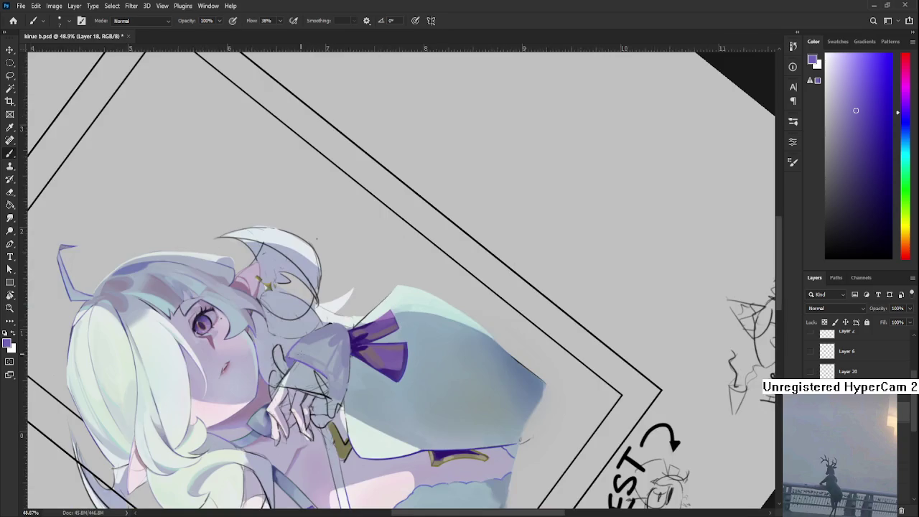
pyautogui.press('r')
pyautogui.moveTo(300, 367)
pyautogui.mouseDown()
pyautogui.moveTo(255, 436)
pyautogui.moveTo(288, 359)
pyautogui.mouseUp()
pyautogui.scroll(2, 302, 324)
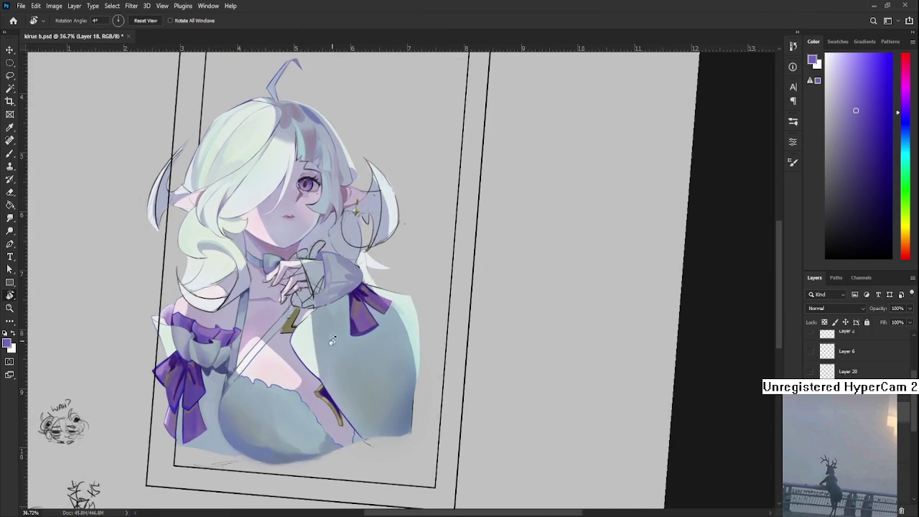
pyautogui.scroll(2, 316, 294)
pyautogui.scroll(2, 325, 276)
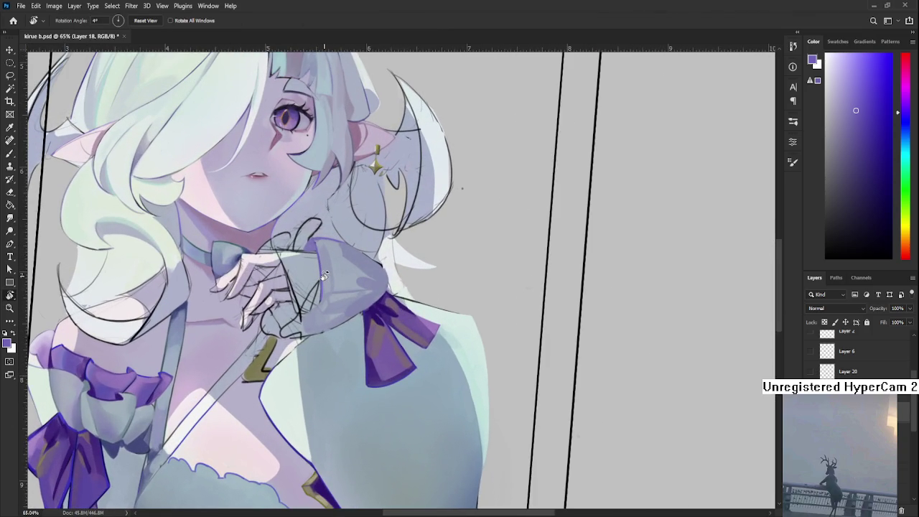
pyautogui.scroll(1, 325, 277)
pyautogui.moveTo(325, 277); pyautogui.dragTo(211, 351)
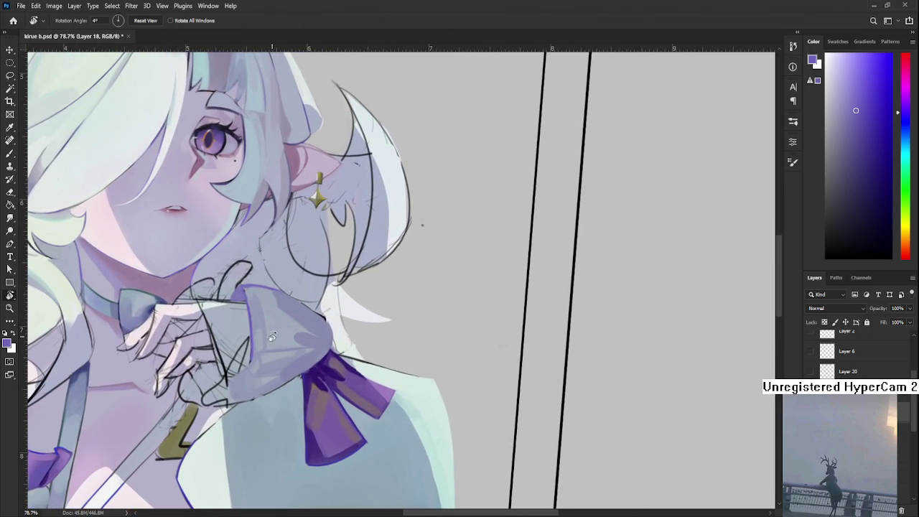
pyautogui.moveTo(276, 330); pyautogui.dragTo(248, 341)
pyautogui.press('b')
# Trace four purple outline strokes along the cuff edge beside the fingers
pyautogui.keyDown('alt'); pyautogui.click(247, 341); pyautogui.keyUp('alt')
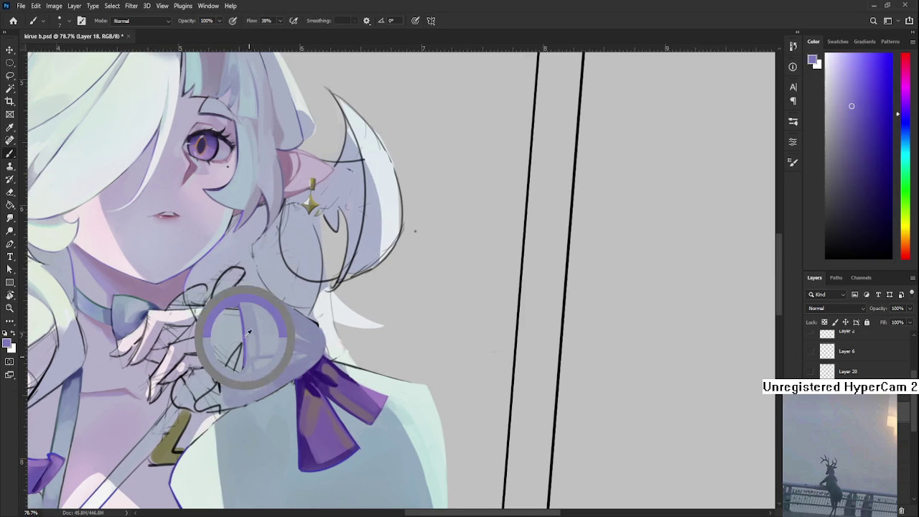
pyautogui.moveTo(214, 408); pyautogui.dragTo(220, 384)
pyautogui.moveTo(193, 413)
pyautogui.mouseDown()
pyautogui.moveTo(219, 384)
pyautogui.moveTo(222, 403)
pyautogui.moveTo(238, 347)
pyautogui.mouseUp()
pyautogui.moveTo(225, 381)
pyautogui.mouseDown()
pyautogui.moveTo(238, 341)
pyautogui.moveTo(251, 364)
pyautogui.moveTo(236, 342)
pyautogui.moveTo(246, 342)
pyautogui.mouseUp()
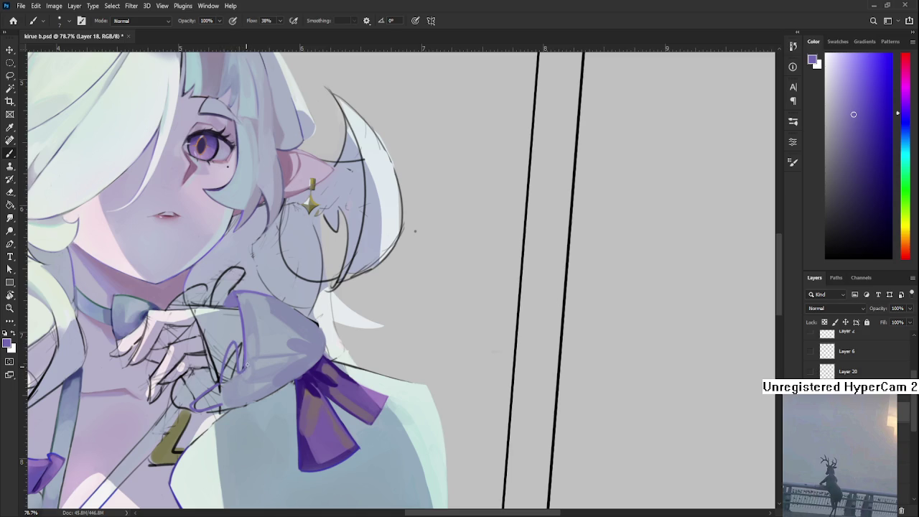
pyautogui.moveTo(244, 376); pyautogui.dragTo(255, 363)
pyautogui.keyDown('alt'); pyautogui.click(245, 365); pyautogui.keyUp('alt')
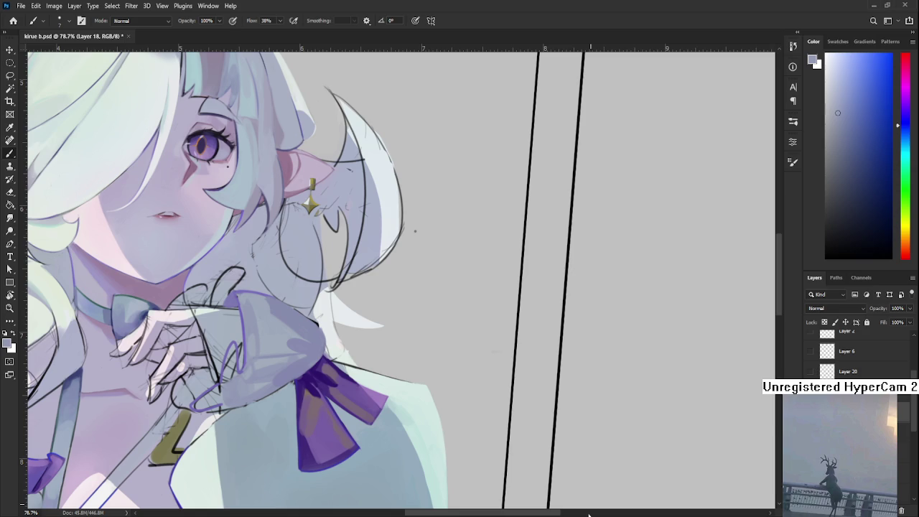
pyautogui.scroll(-2, 370, 352)
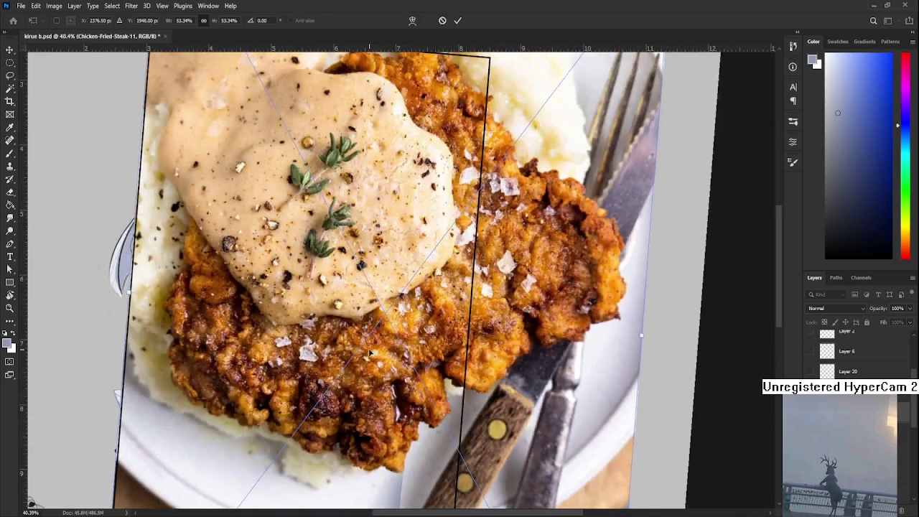
# Scale the chicken-fried steak photo down over the girl's chest and commit the transform
pyautogui.scroll(-2, 368, 355)
pyautogui.scroll(-1, 367, 358)
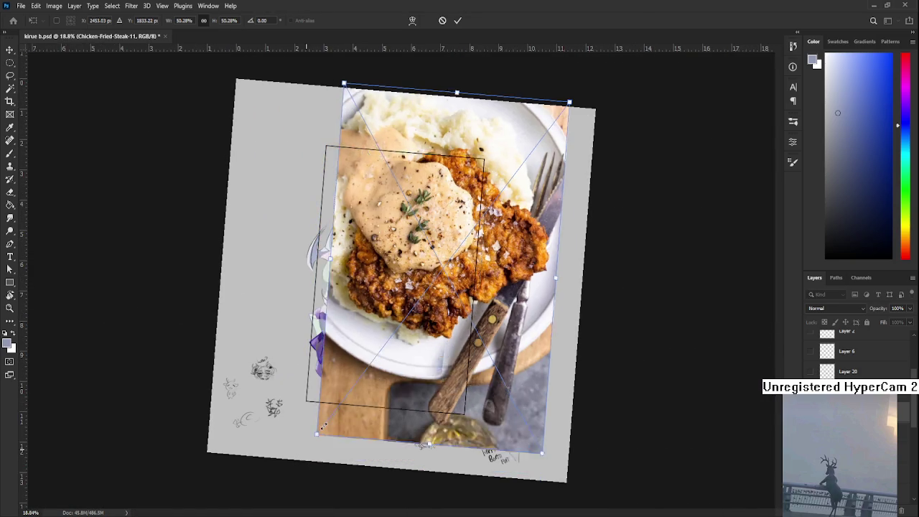
pyautogui.moveTo(301, 458)
pyautogui.mouseDown()
pyautogui.moveTo(327, 388)
pyautogui.moveTo(372, 349)
pyautogui.moveTo(388, 374)
pyautogui.mouseUp()
pyautogui.press('Return')
pyautogui.press('r')
pyautogui.scroll(1, 373, 349)
pyautogui.scroll(2, 375, 348)
pyautogui.scroll(1, 376, 346)
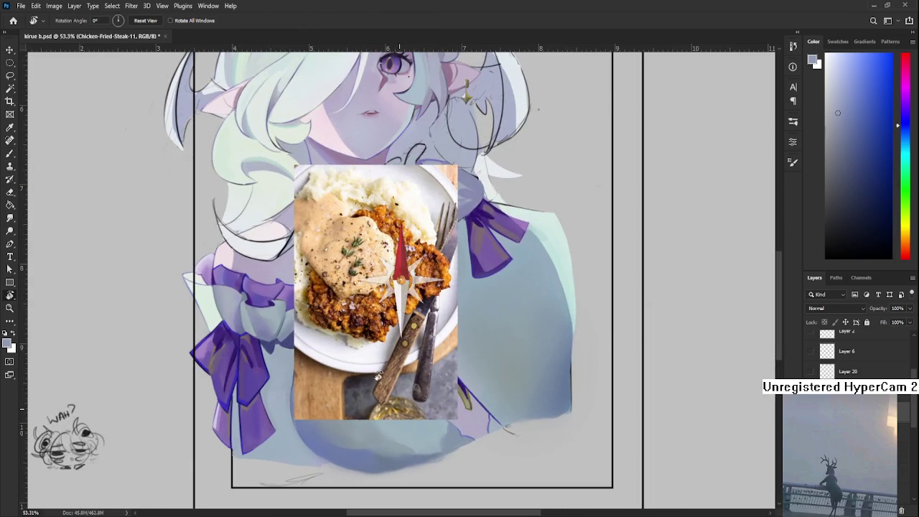
pyautogui.scroll(1, 389, 374)
pyautogui.scroll(1, 364, 391)
pyautogui.scroll(1, 365, 392)
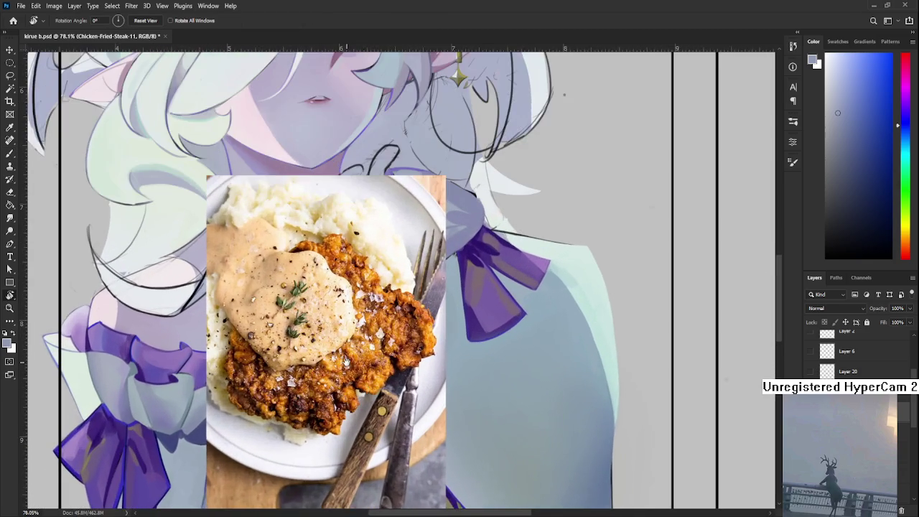
pyautogui.scroll(1, 349, 365)
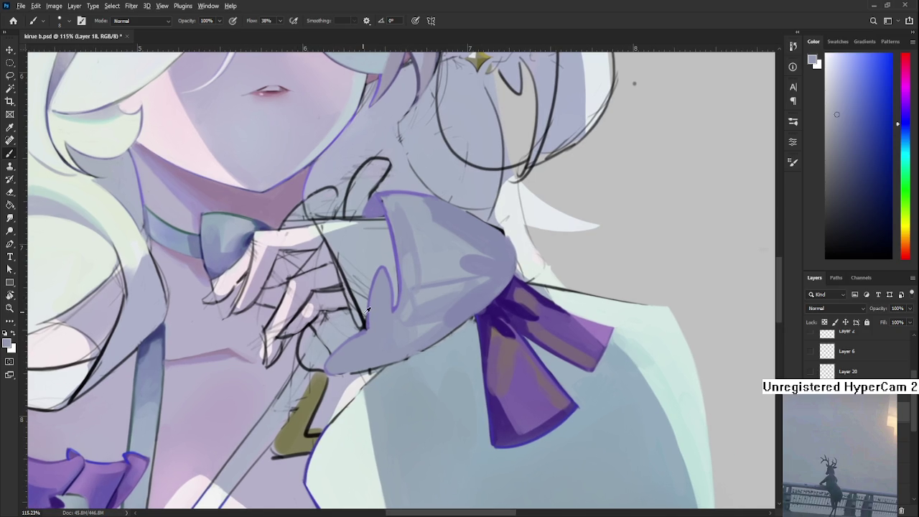
# Paint the lavender cuff down over the hand, resampling sleeve blue-greys and the purple outline
pyautogui.keyDown('alt'); pyautogui.click(364, 329); pyautogui.keyUp('alt')
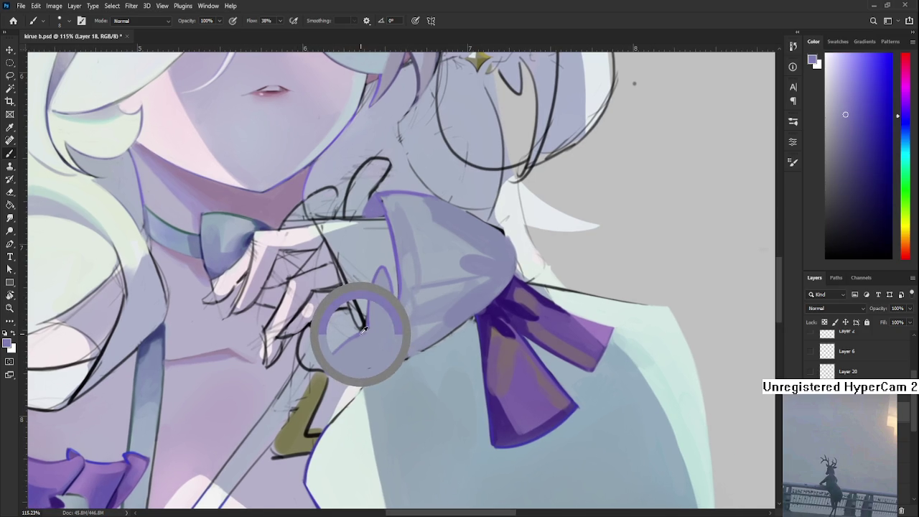
pyautogui.moveTo(359, 332); pyautogui.dragTo(332, 368)
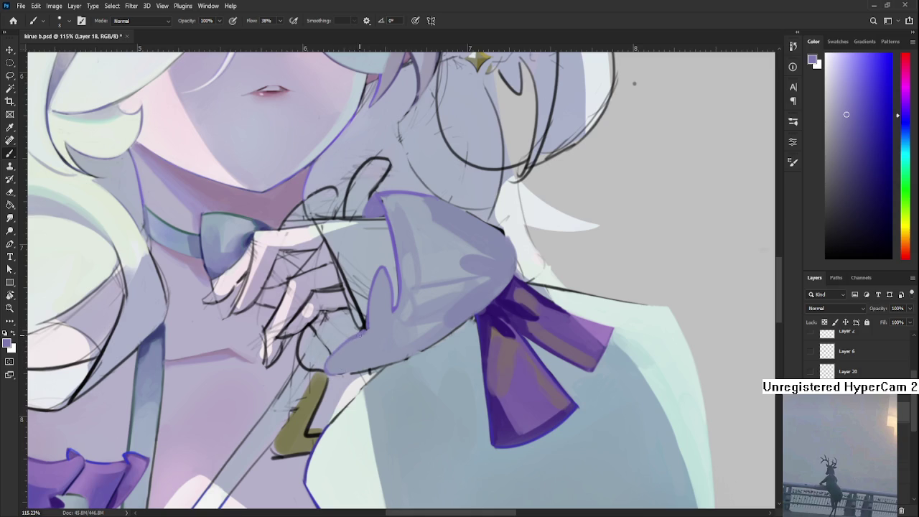
pyautogui.keyDown('alt'); pyautogui.click(370, 331); pyautogui.keyUp('alt')
pyautogui.keyDown('alt'); pyautogui.click(394, 245); pyautogui.keyUp('alt')
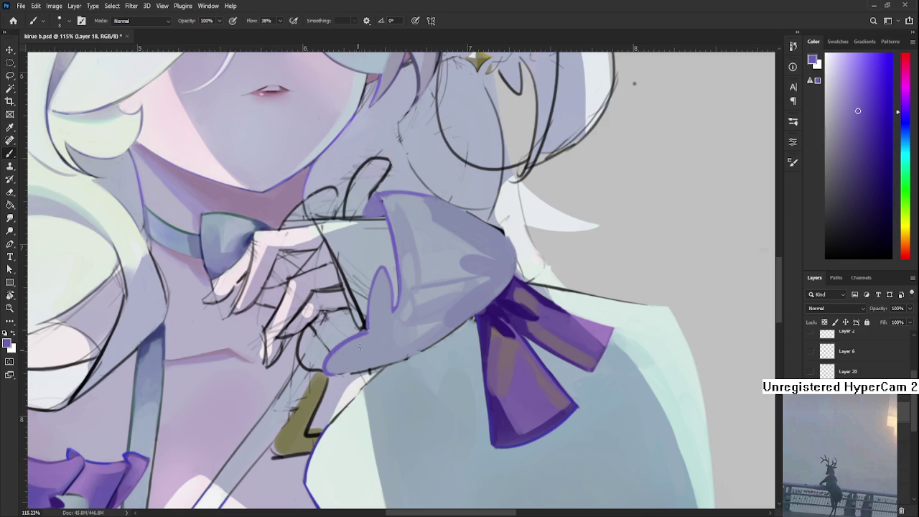
pyautogui.keyDown('alt'); pyautogui.click(367, 344); pyautogui.keyUp('alt')
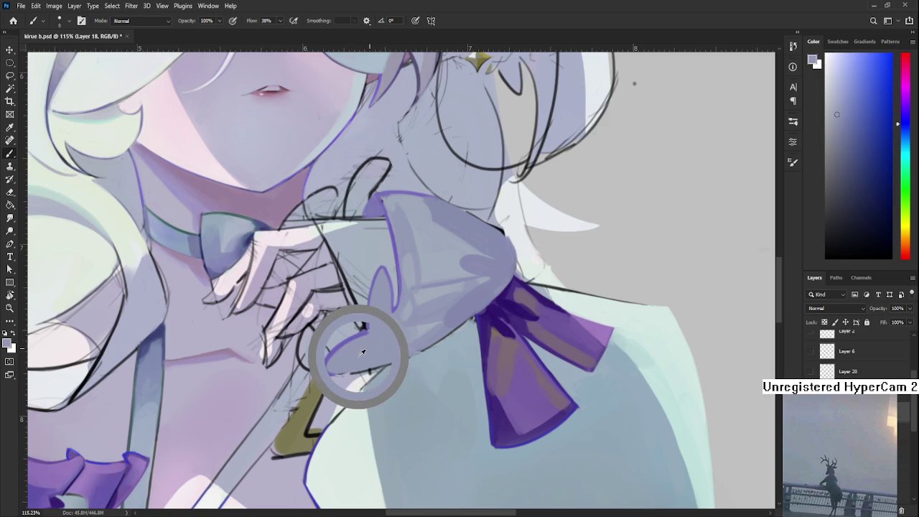
pyautogui.moveTo(368, 345); pyautogui.dragTo(344, 347)
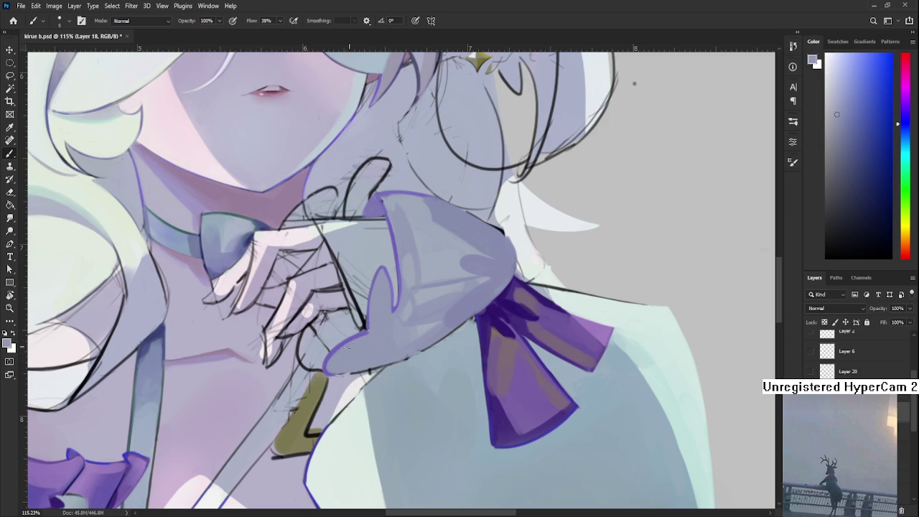
pyautogui.keyDown('alt'); pyautogui.click(369, 334); pyautogui.keyUp('alt')
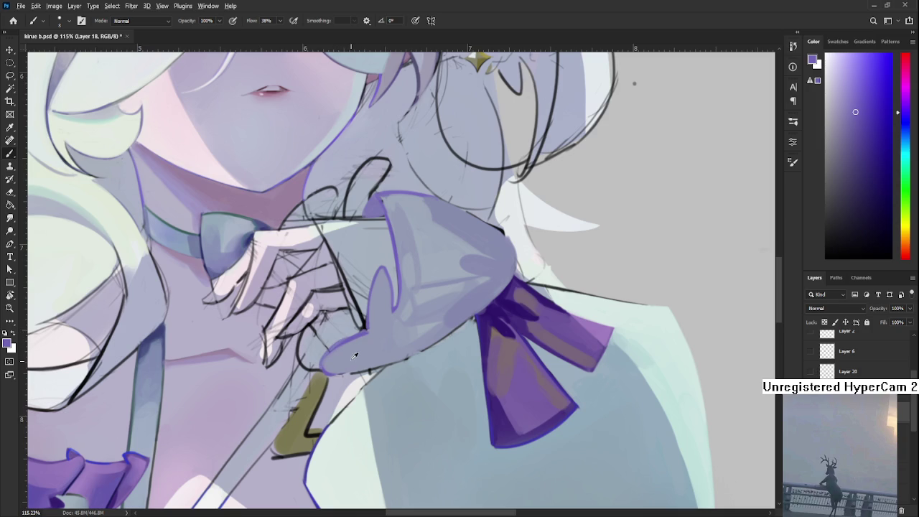
pyautogui.keyDown('alt'); pyautogui.click(369, 328); pyautogui.keyUp('alt')
pyautogui.moveTo(386, 322); pyautogui.dragTo(367, 343)
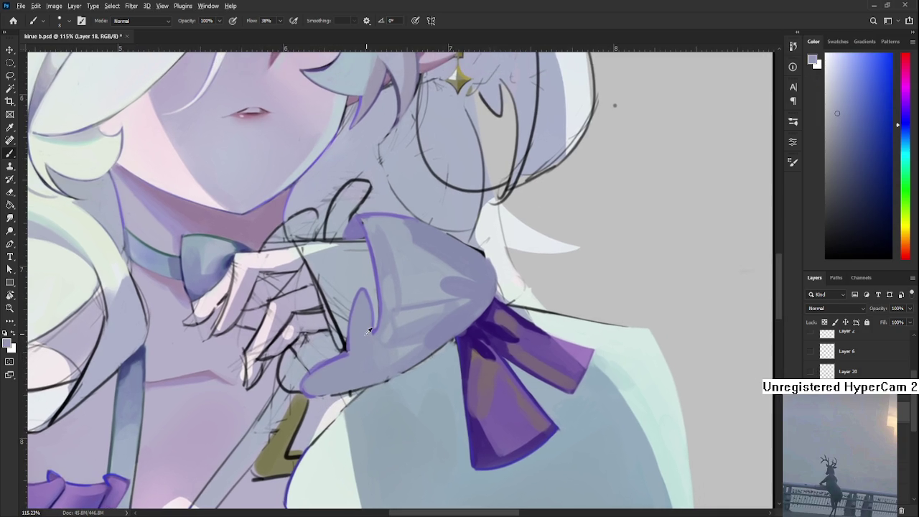
pyautogui.keyDown('alt'); pyautogui.click(352, 340); pyautogui.keyUp('alt')
pyautogui.keyDown('alt'); pyautogui.click(350, 359); pyautogui.keyUp('alt')
# Brush pale greyish blue over the purple edge at the cuff's lower-left tip
pyautogui.keyDown('alt'); pyautogui.click(320, 352); pyautogui.keyUp('alt')
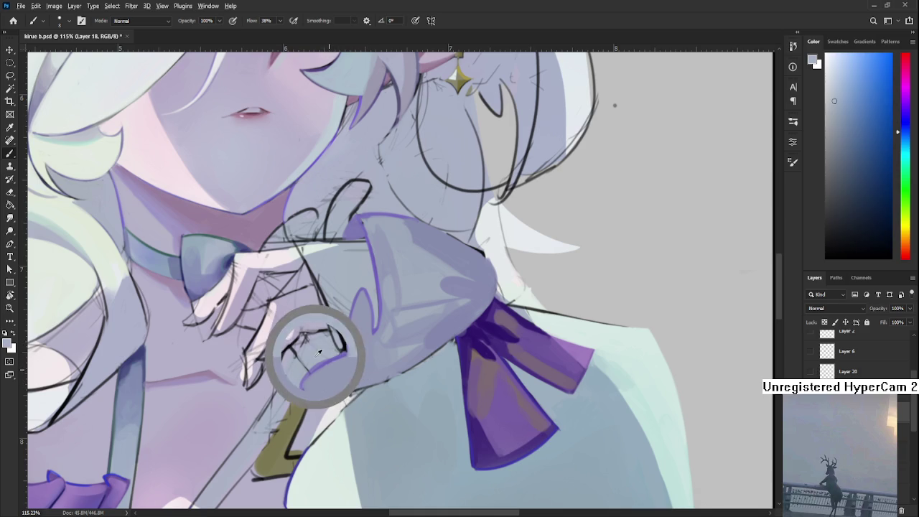
pyautogui.keyDown('alt'); pyautogui.click(316, 355); pyautogui.keyUp('alt')
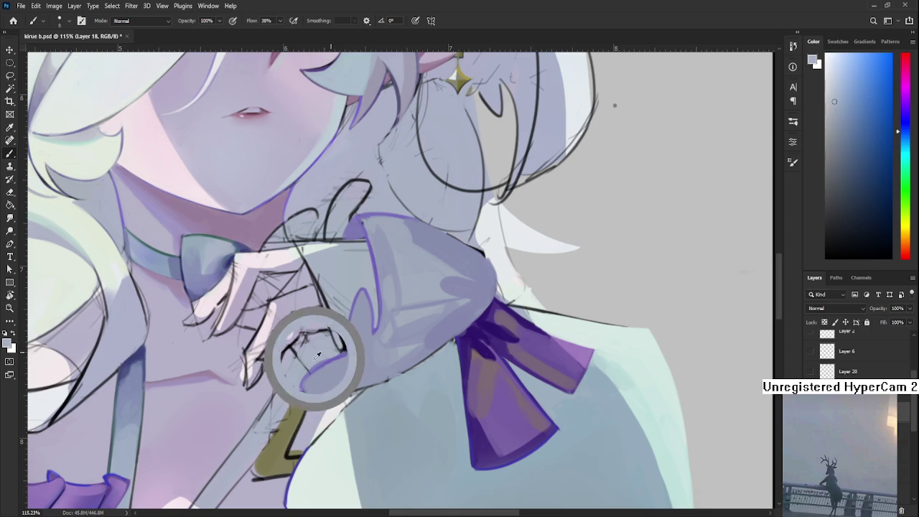
pyautogui.moveTo(312, 359); pyautogui.dragTo(294, 368)
pyautogui.keyDown('alt'); pyautogui.click(306, 366); pyautogui.keyUp('alt')
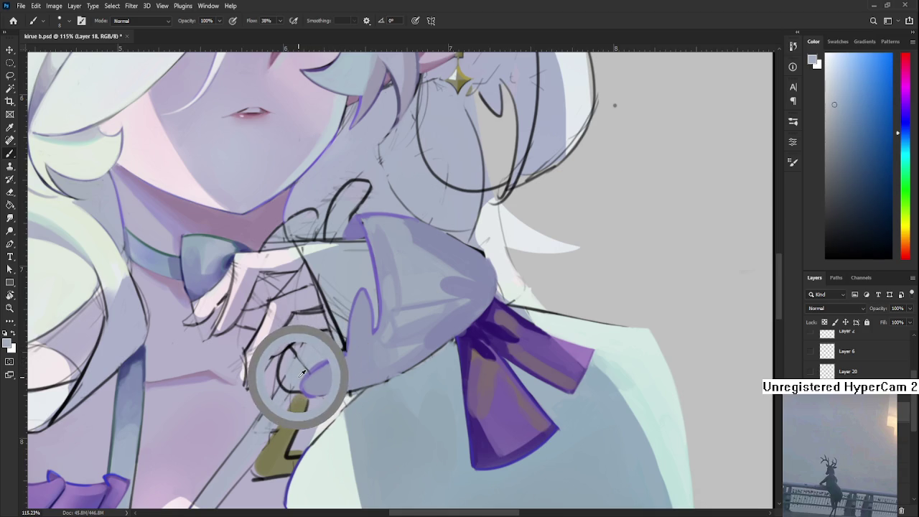
pyautogui.keyDown('alt'); pyautogui.click(304, 367); pyautogui.keyUp('alt')
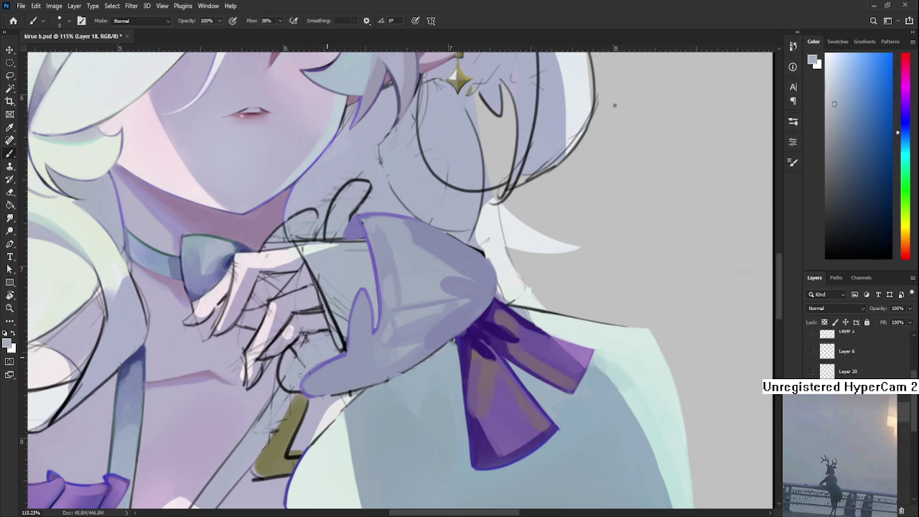
pyautogui.keyDown('alt'); pyautogui.click(332, 359); pyautogui.keyUp('alt')
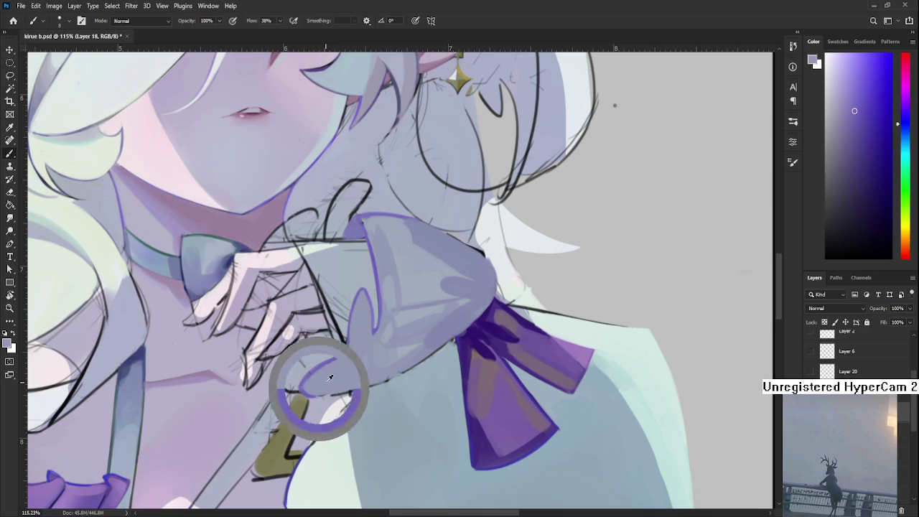
pyautogui.keyDown('alt'); pyautogui.click(326, 381); pyautogui.keyUp('alt')
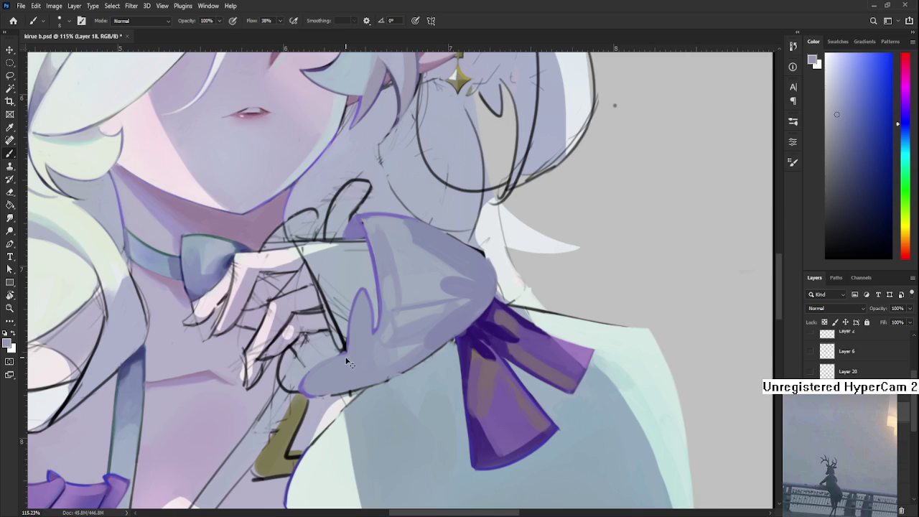
pyautogui.moveTo(315, 394); pyautogui.dragTo(303, 387)
# Resample the cuff purple and pan over to inspect the left sleeve bow
pyautogui.keyDown('alt'); pyautogui.click(346, 350); pyautogui.keyUp('alt')
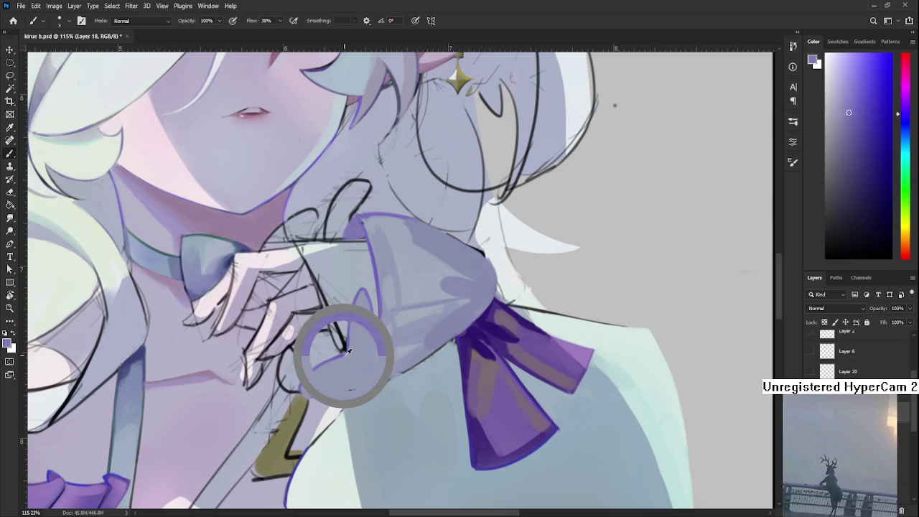
pyautogui.keyDown('alt'); pyautogui.click(346, 350); pyautogui.keyUp('alt')
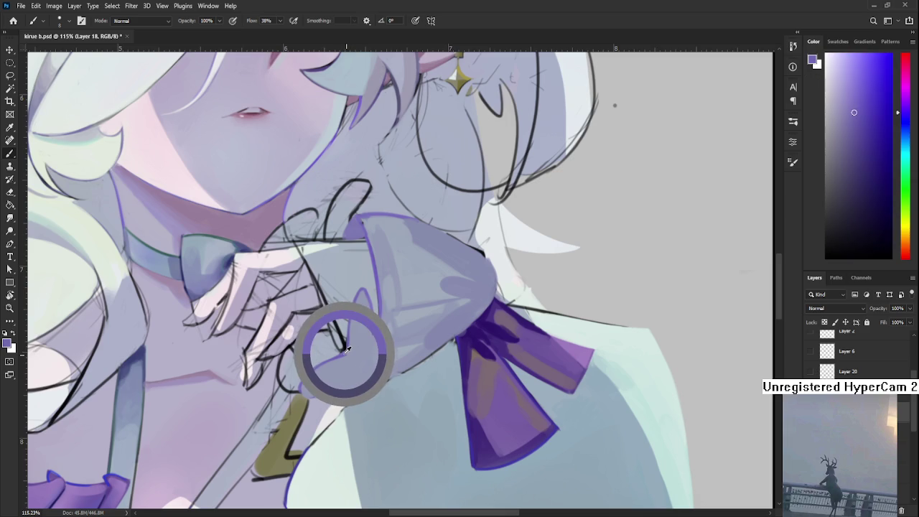
pyautogui.keyDown('alt'); pyautogui.click(347, 351); pyautogui.keyUp('alt')
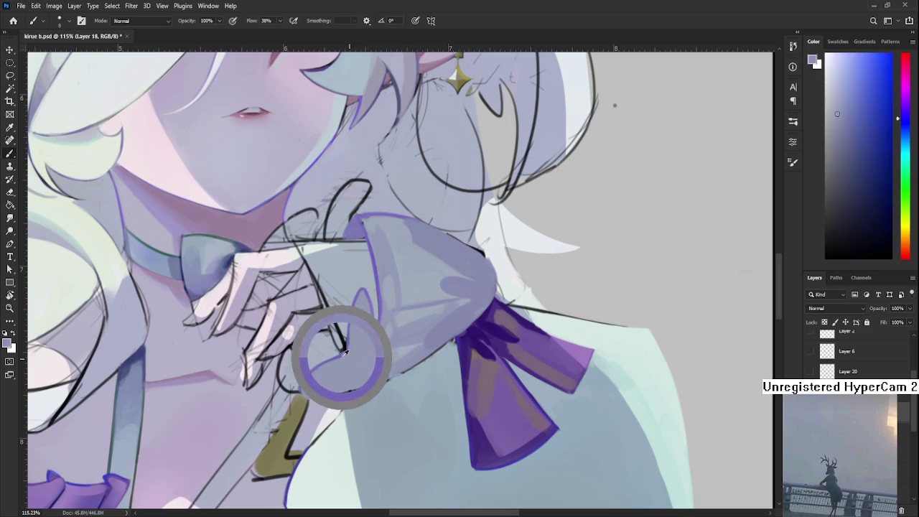
pyautogui.moveTo(347, 351); pyautogui.dragTo(516, 317)
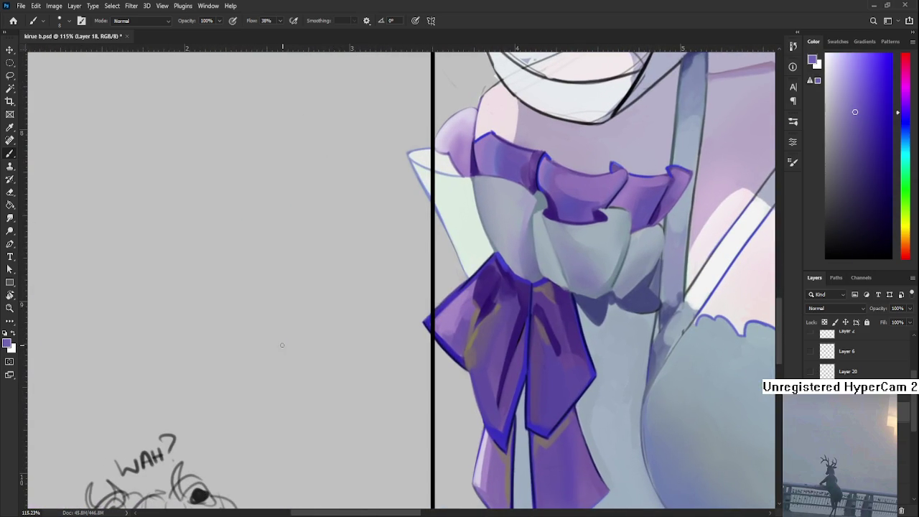
pyautogui.moveTo(380, 304)
pyautogui.mouseDown()
pyautogui.moveTo(276, 364)
pyautogui.moveTo(309, 367)
pyautogui.mouseUp()
pyautogui.moveTo(381, 323)
pyautogui.mouseDown()
pyautogui.moveTo(287, 377)
pyautogui.moveTo(311, 382)
pyautogui.moveTo(379, 361)
pyautogui.moveTo(342, 399)
pyautogui.mouseUp()
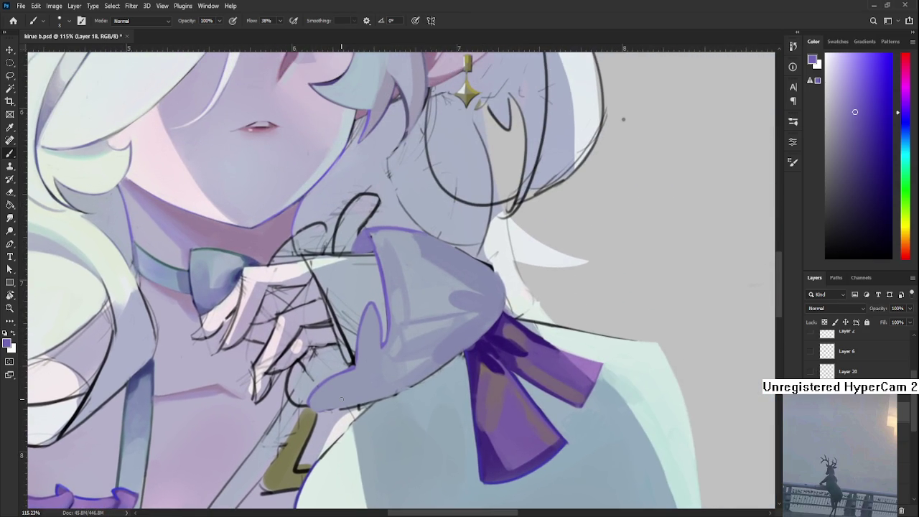